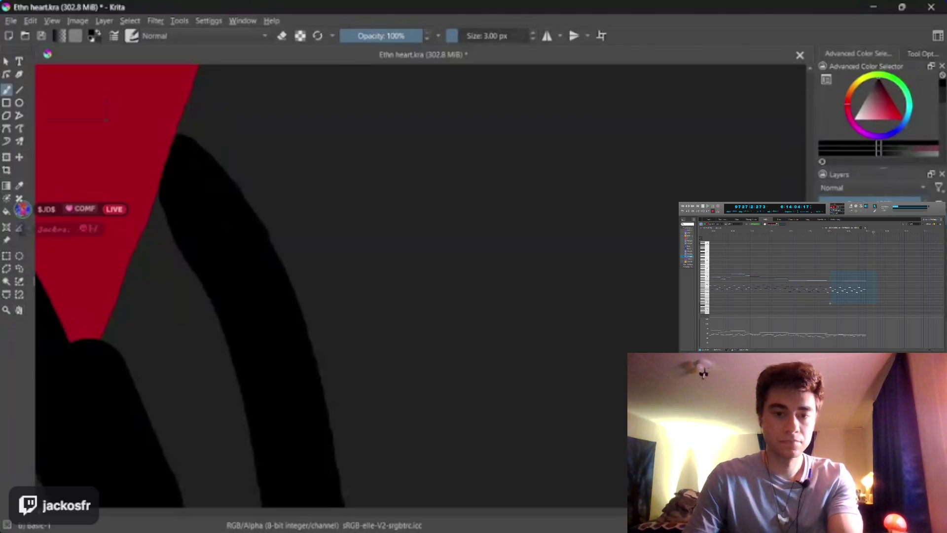
# Erase the black stroke just below the red triangle's tip with the eraser brush
pyautogui.moveTo(277, 317)
pyautogui.mouseDown()
pyautogui.moveTo(380, 150)
pyautogui.moveTo(458, 311)
pyautogui.moveTo(469, 306)
pyautogui.moveTo(440, 355)
pyautogui.mouseUp()
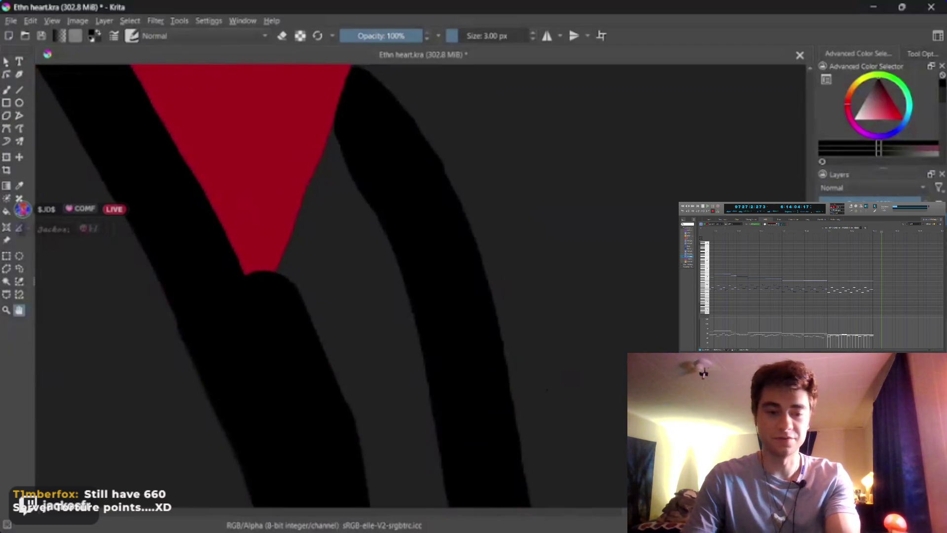
pyautogui.click(6, 89)
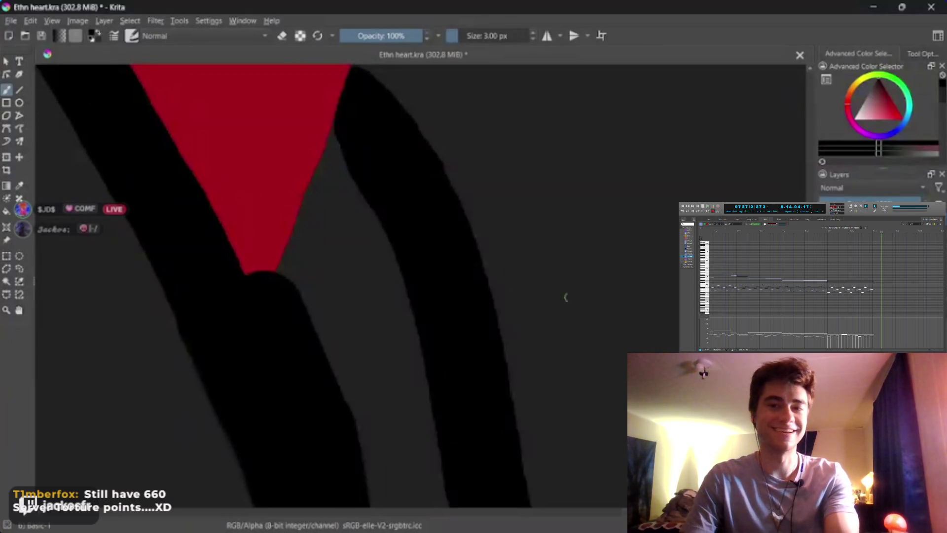
pyautogui.press('e')
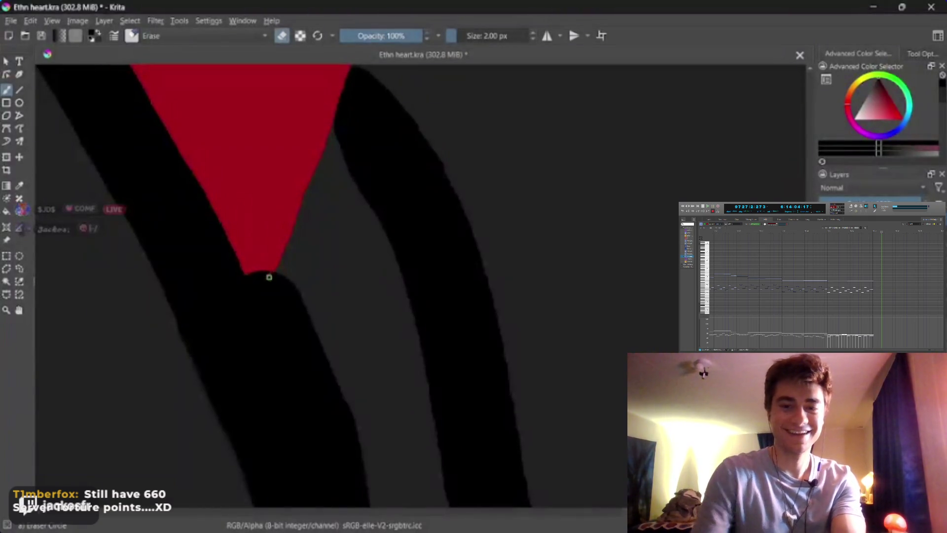
pyautogui.moveTo(270, 279); pyautogui.dragTo(256, 293)
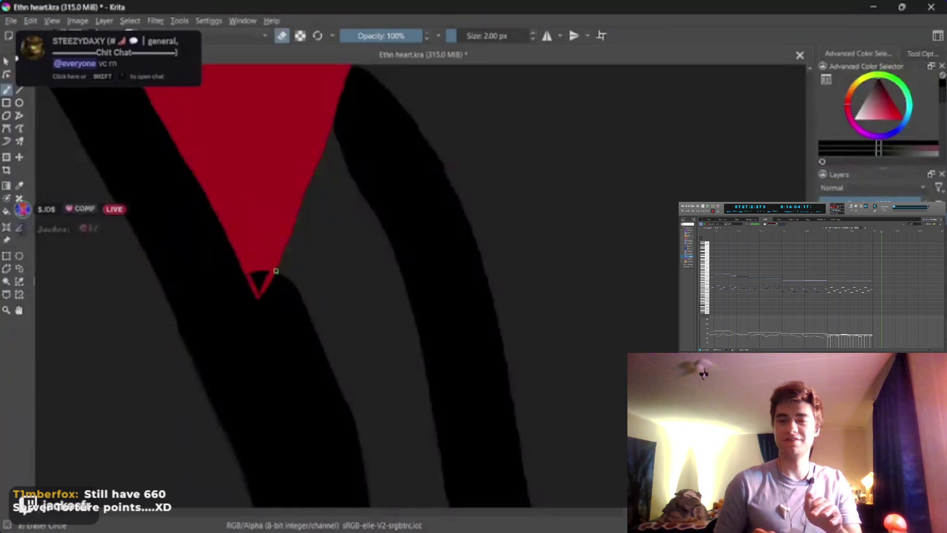
pyautogui.moveTo(271, 279); pyautogui.dragTo(261, 298)
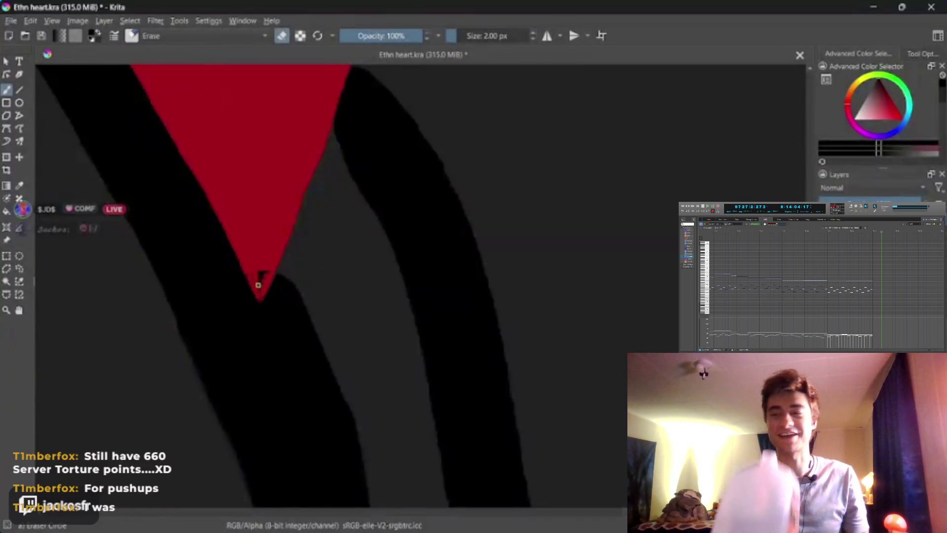
# Zoom in, clean the remaining stray black off the tip, then return to 1 px painting
pyautogui.moveTo(211, 278); pyautogui.dragTo(290, 267)
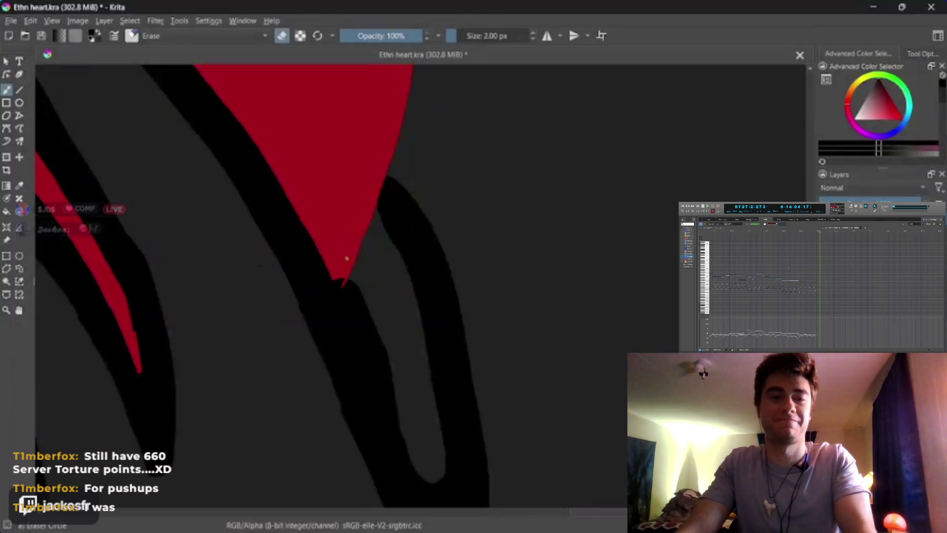
pyautogui.scroll(2, 266, 248)
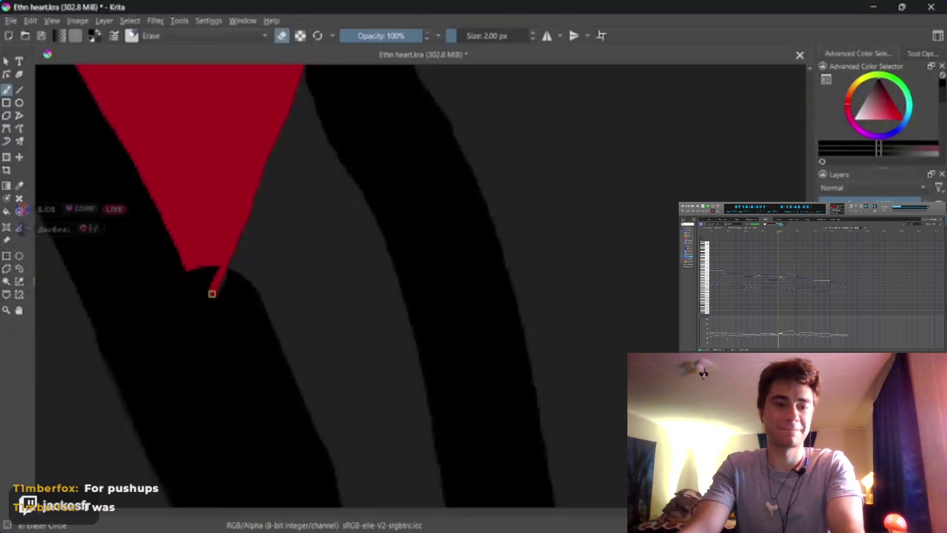
pyautogui.moveTo(213, 294)
pyautogui.mouseDown()
pyautogui.moveTo(195, 268)
pyautogui.moveTo(205, 293)
pyautogui.mouseUp()
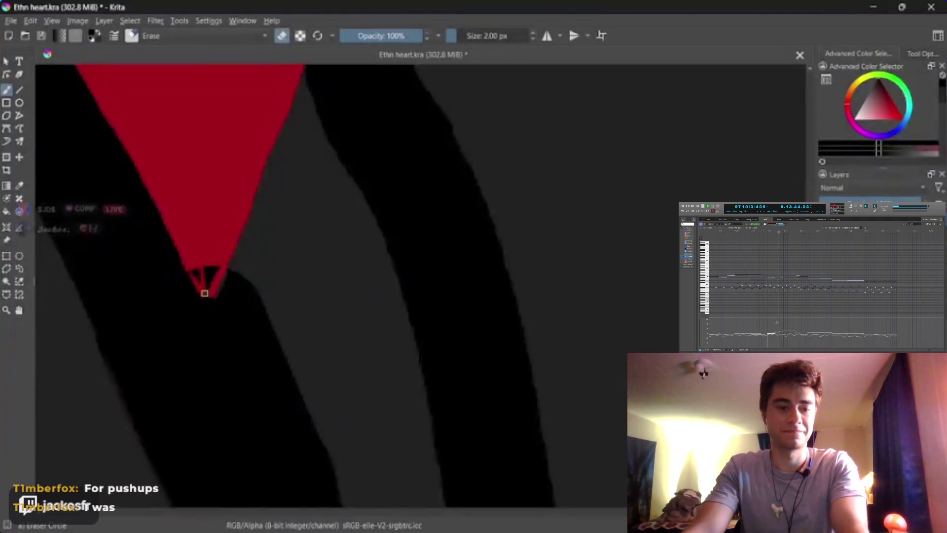
pyautogui.scroll(2, 209, 267)
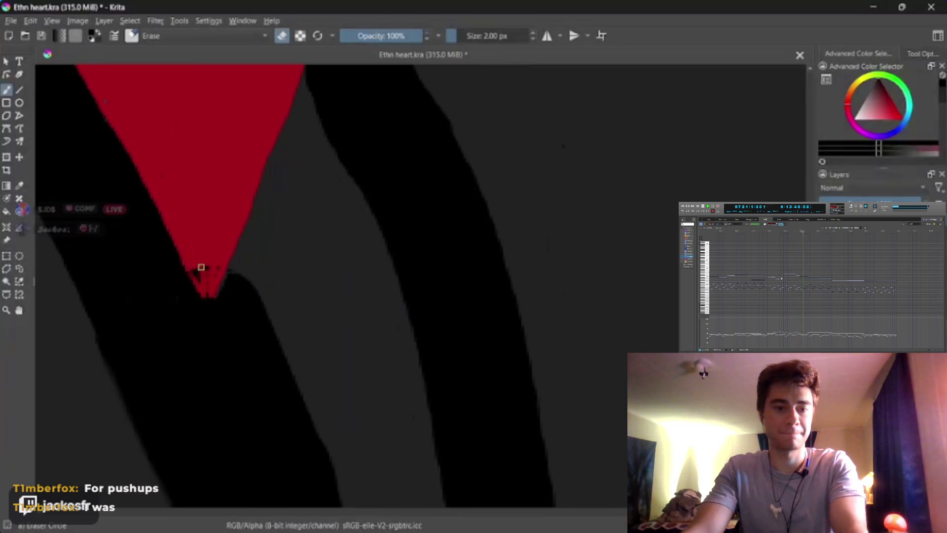
pyautogui.moveTo(201, 267)
pyautogui.mouseDown()
pyautogui.moveTo(192, 266)
pyautogui.moveTo(209, 284)
pyautogui.mouseUp()
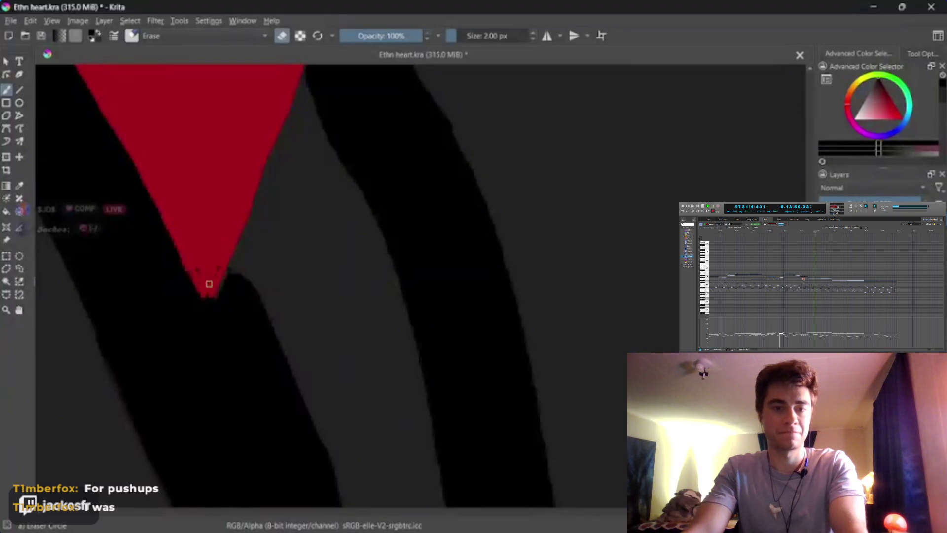
pyautogui.press(']')
pyautogui.press(']')
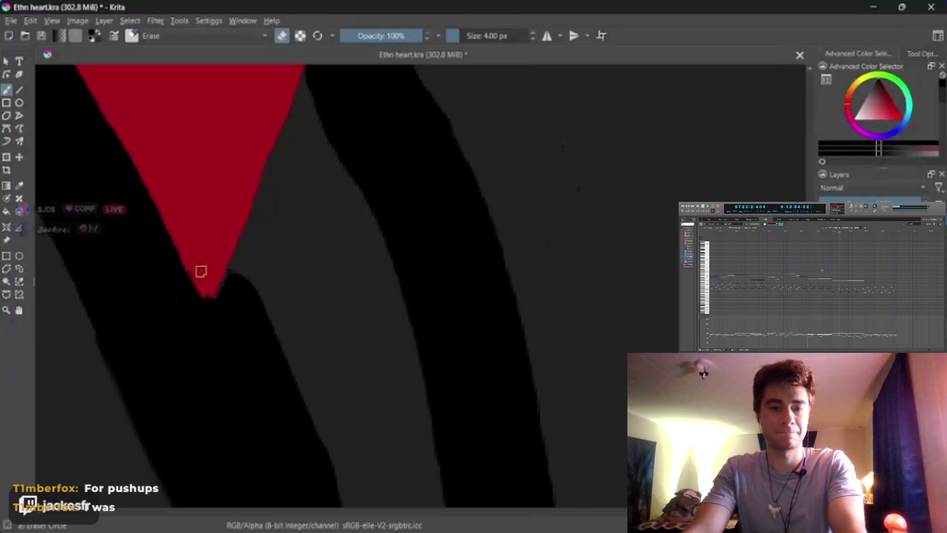
pyautogui.press('[')
pyautogui.press('[')
pyautogui.press('[')
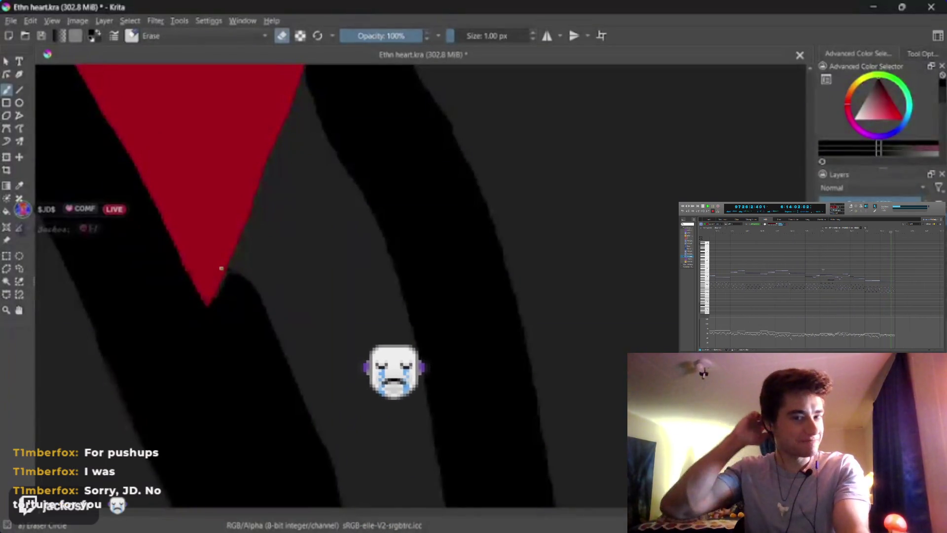
pyautogui.press('e')
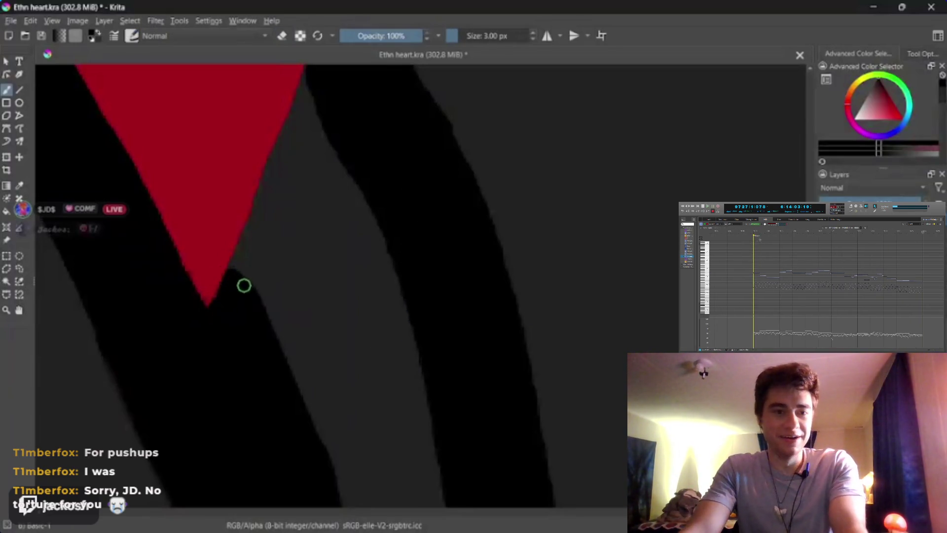
pyautogui.press('[')
pyautogui.press('[')
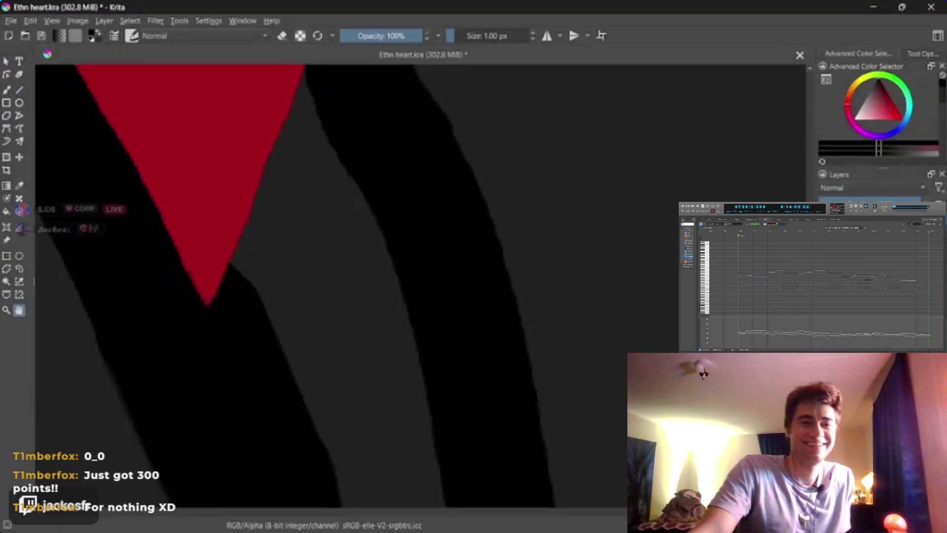
# Put the Freehand Brush into eraser mode at 4 px
pyautogui.scroll(3, 374, 391)
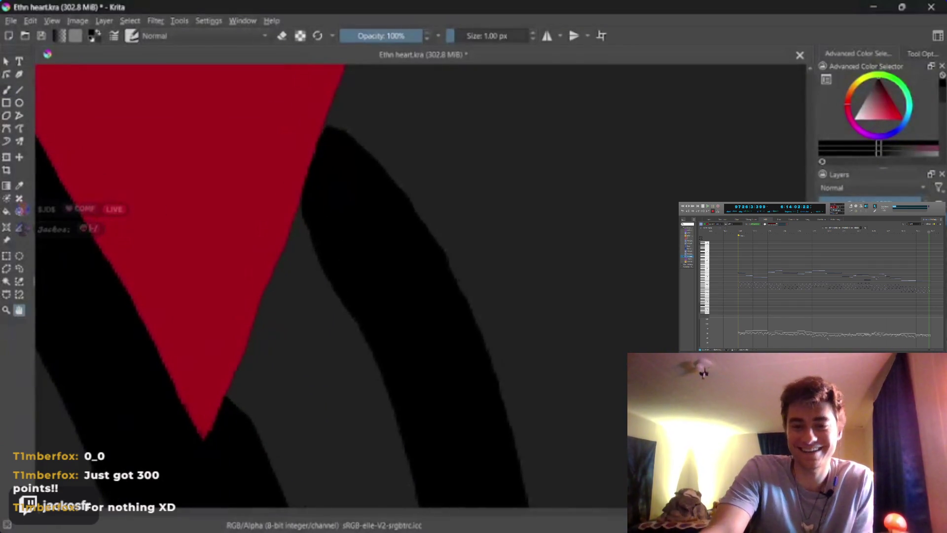
pyautogui.click(7, 89)
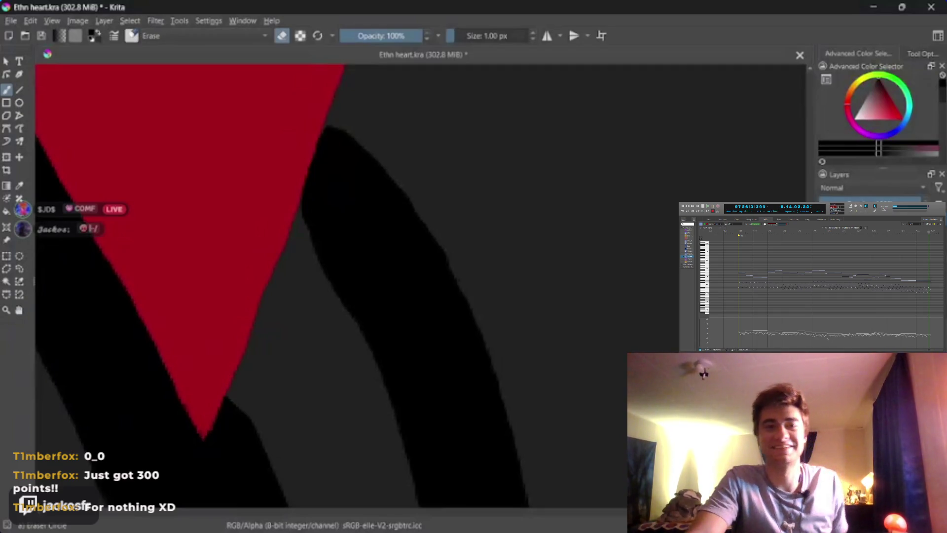
pyautogui.press('e')
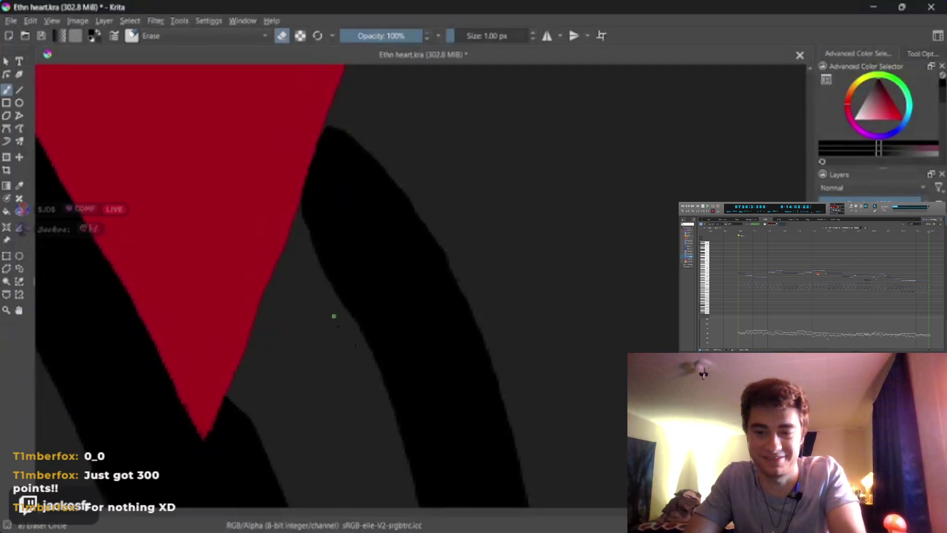
pyautogui.press(']')
pyautogui.press(']')
pyautogui.press(']')
pyautogui.press('[')
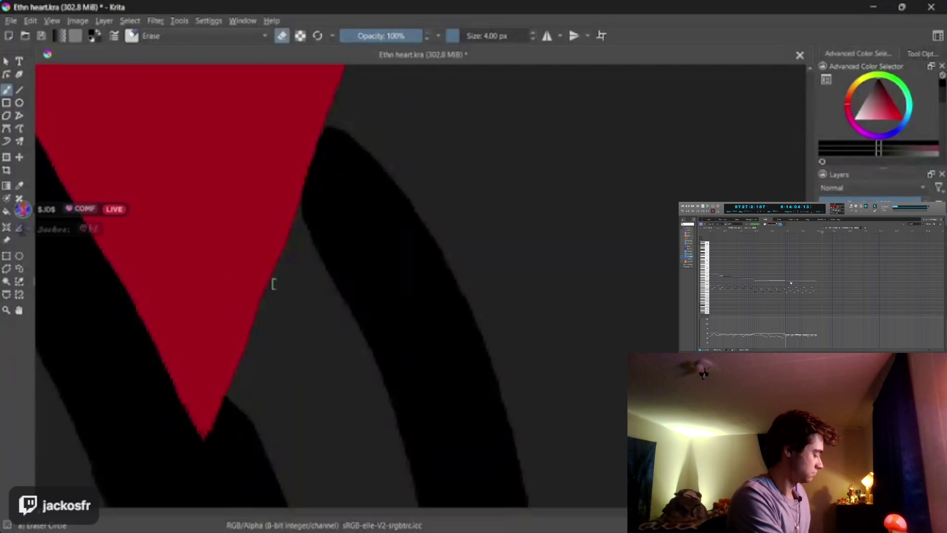
pyautogui.moveTo(331, 315); pyautogui.dragTo(393, 180)
# Zoom out and sample the hand's dark grey with the Color Sampler
pyautogui.scroll(-5, 392, 180)
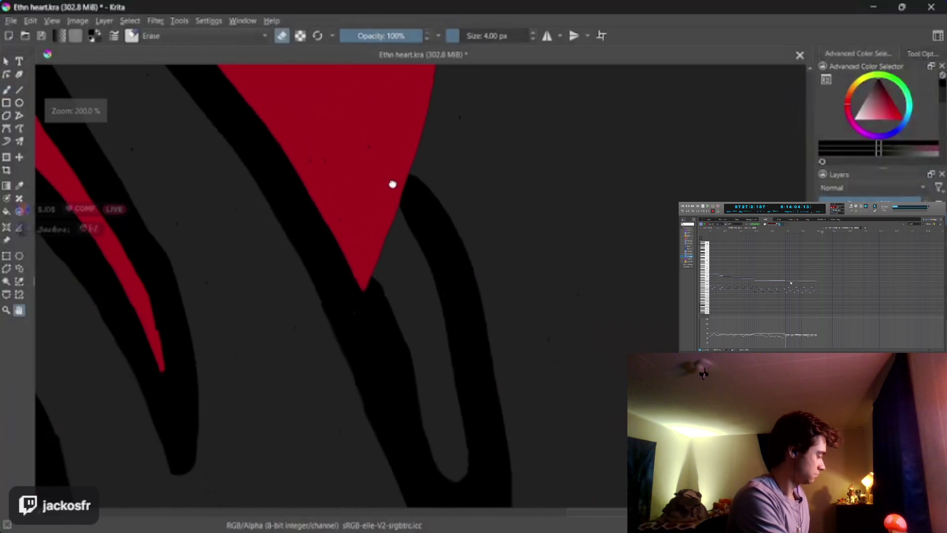
pyautogui.moveTo(441, 213)
pyautogui.mouseDown()
pyautogui.moveTo(410, 154)
pyautogui.moveTo(416, 199)
pyautogui.moveTo(491, 173)
pyautogui.moveTo(490, 315)
pyautogui.mouseUp()
pyautogui.scroll(-3, 491, 324)
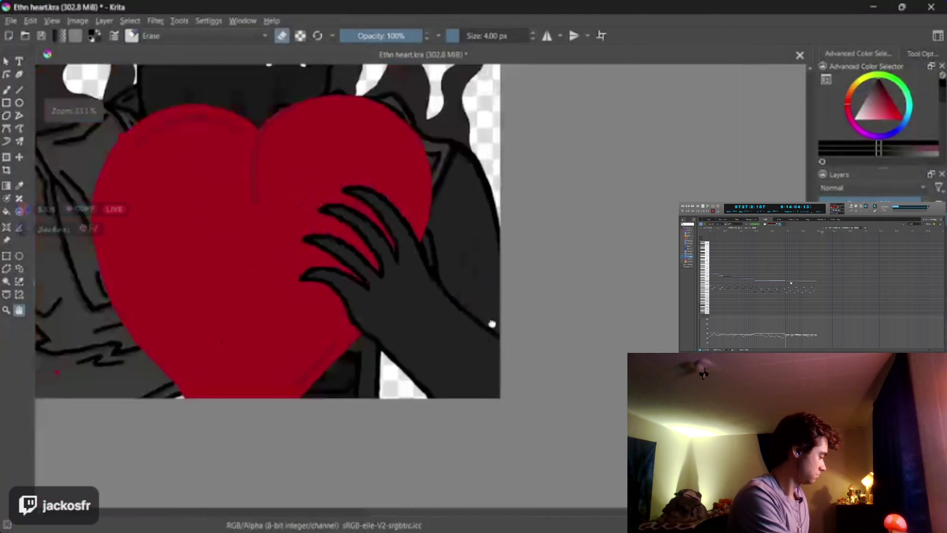
pyautogui.scroll(3, 492, 324)
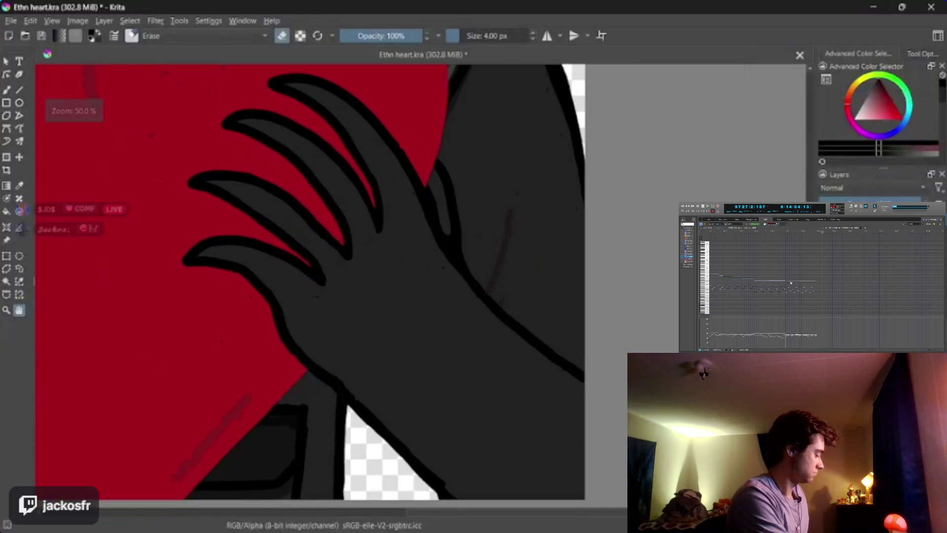
pyautogui.scroll(-2, 492, 325)
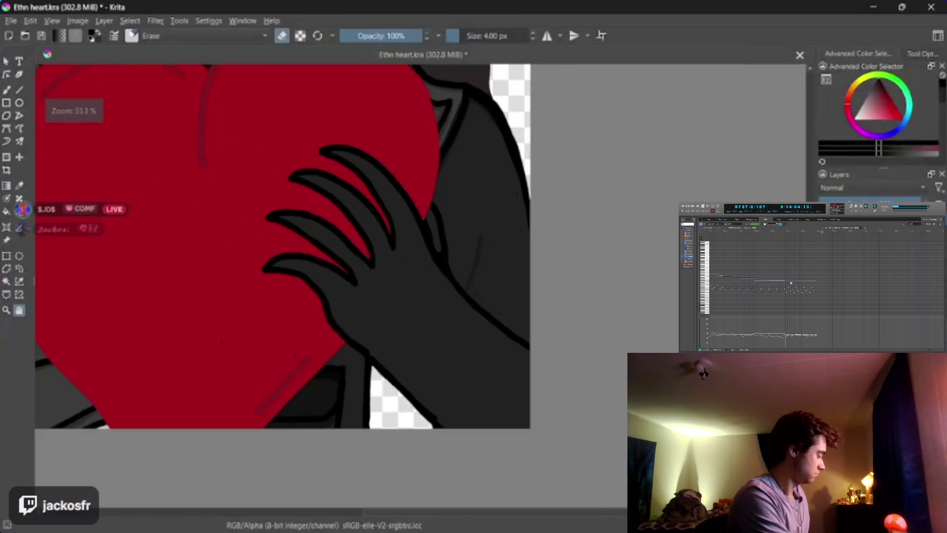
pyautogui.scroll(2, 491, 324)
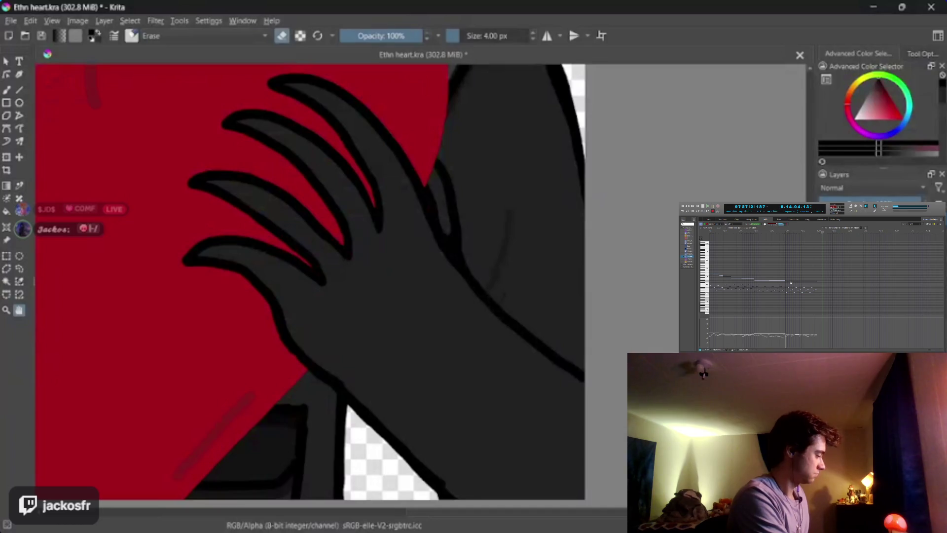
pyautogui.press('p')
pyautogui.click(393, 286)
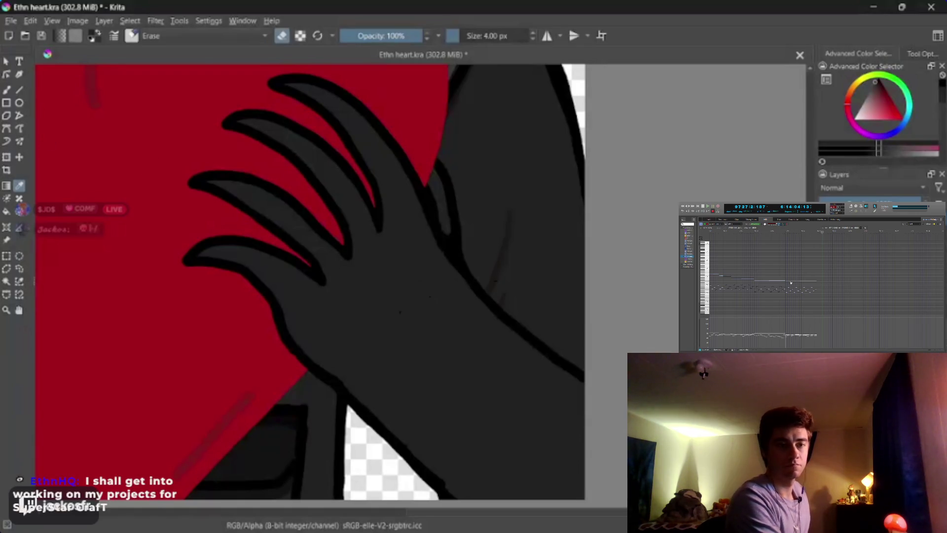
# Choose a slightly darker grey from the pop-up palette's colour triangle
pyautogui.click(19, 310)
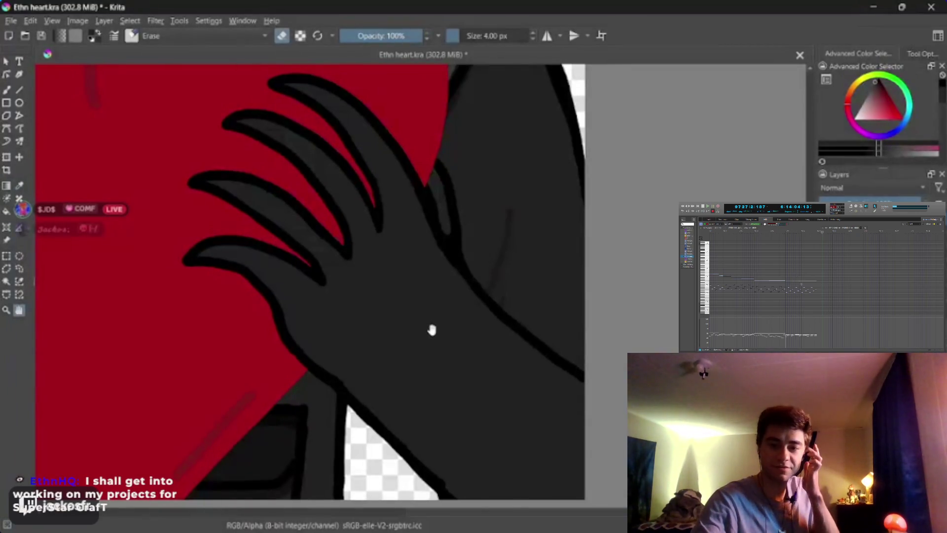
pyautogui.press('b')
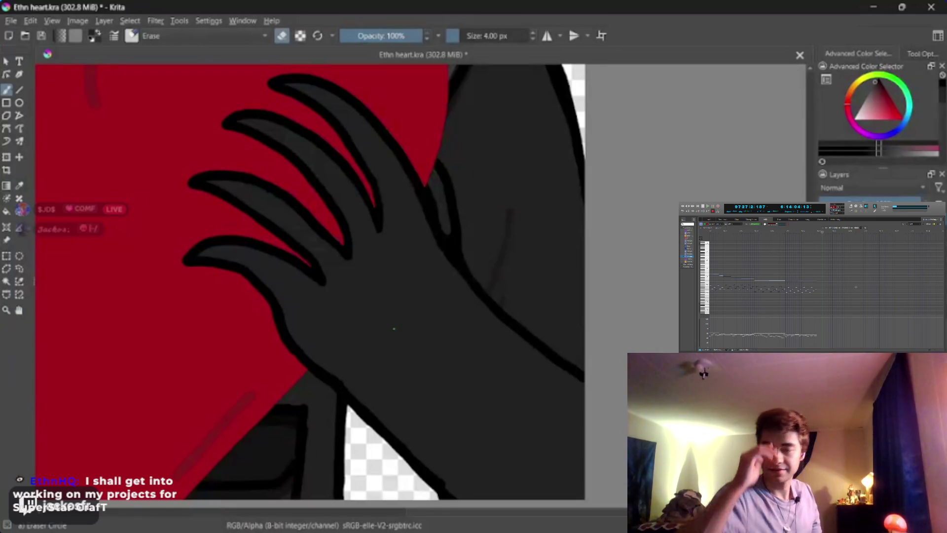
pyautogui.rightClick(392, 324)
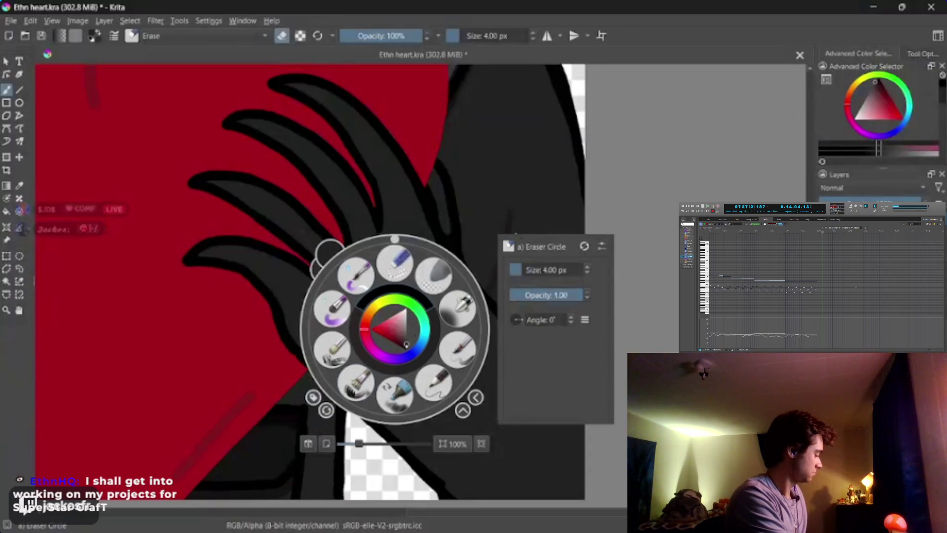
pyautogui.click(406, 345)
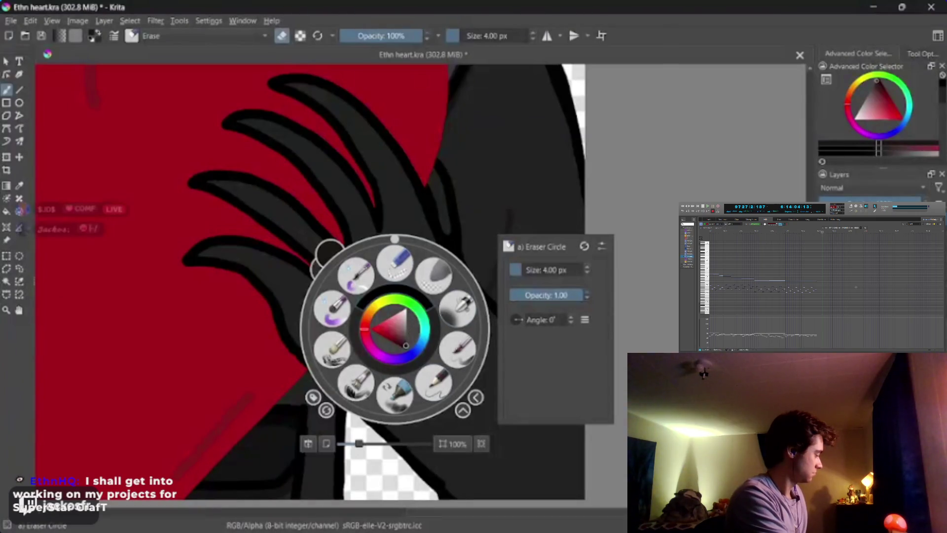
# Try flood-filling the hand with the darker grey, then undo the fill
pyautogui.press('f')
pyautogui.rightClick(393, 338)
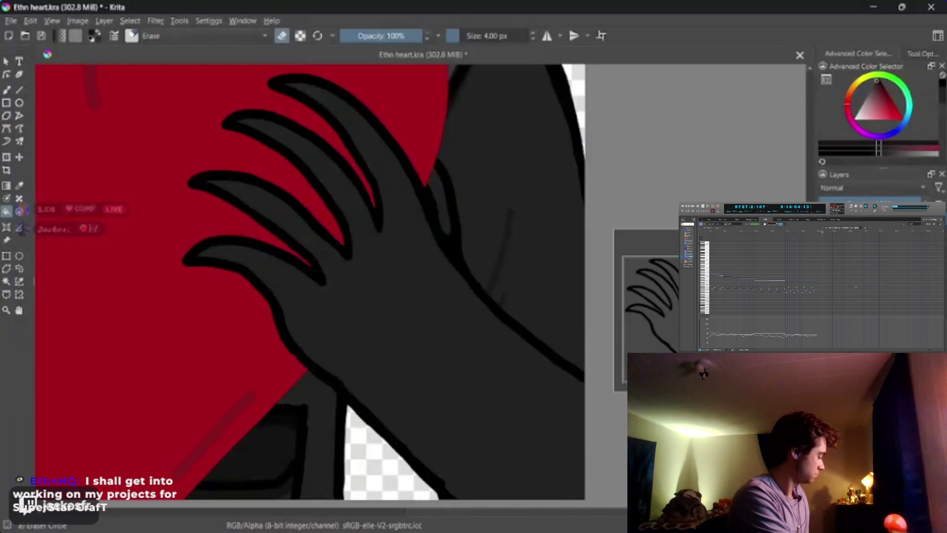
pyautogui.click(456, 363)
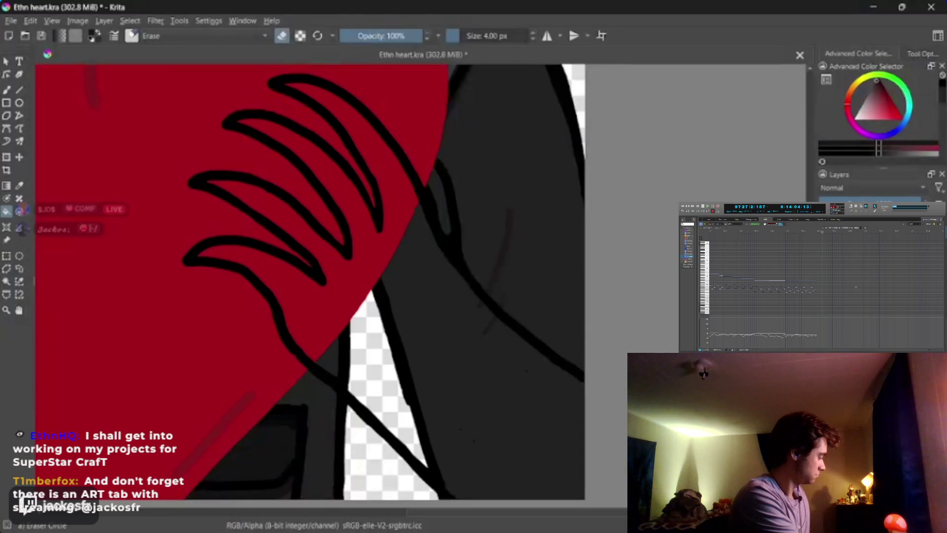
pyautogui.hotkey('ctrl', 'z')
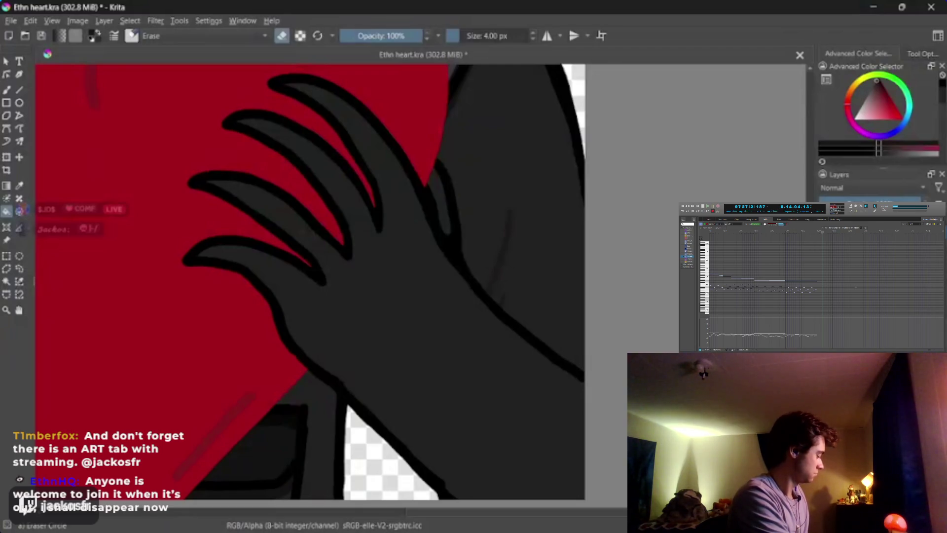
# Fill the hand area with the darker, near-black colour
pyautogui.press('e')
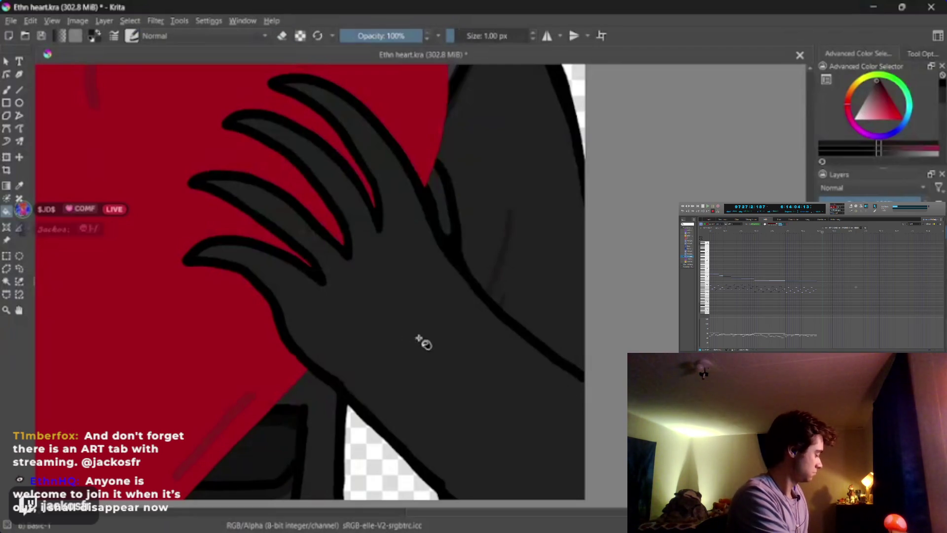
pyautogui.press('BackSpace')
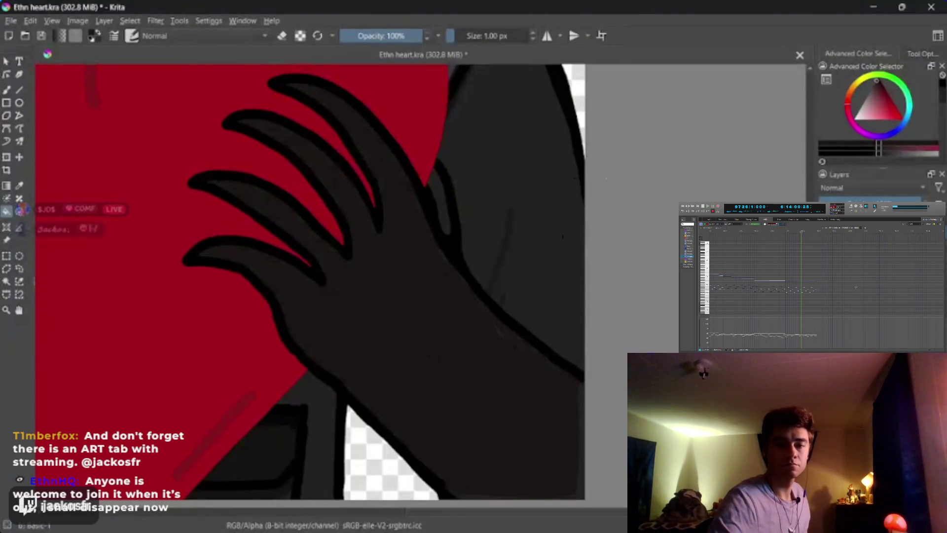
pyautogui.click(543, 258)
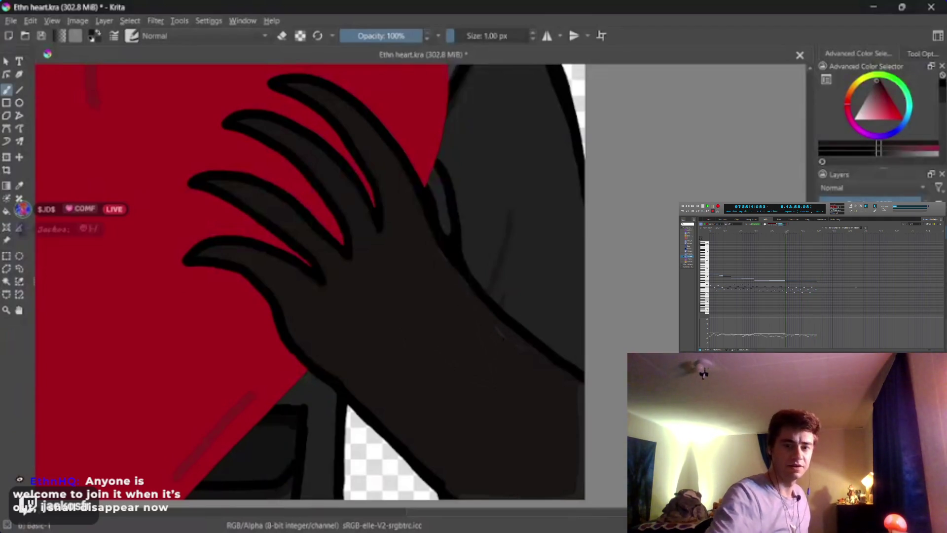
# Enlarge the brush and repaint the arm's right edge in the dark colour
pyautogui.press('-')
pyautogui.press('+')
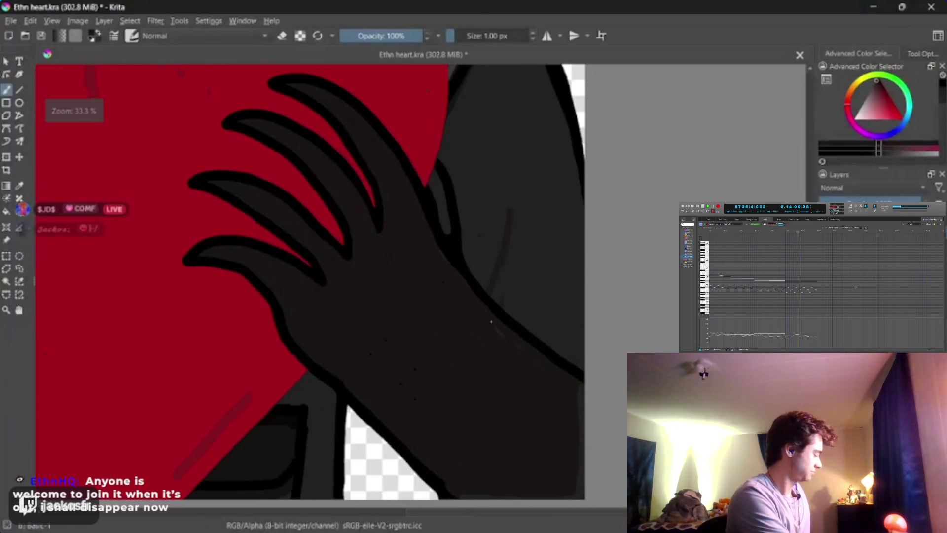
pyautogui.press(']')
pyautogui.press(']')
pyautogui.press(']')
pyautogui.press(']')
pyautogui.press(']')
pyautogui.press(']')
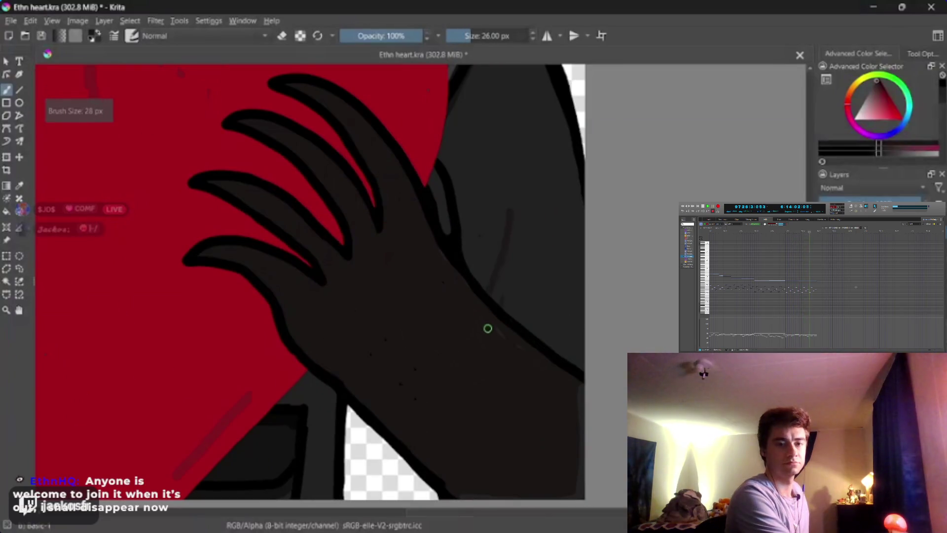
pyautogui.press(']')
pyautogui.press(']')
pyautogui.press(']')
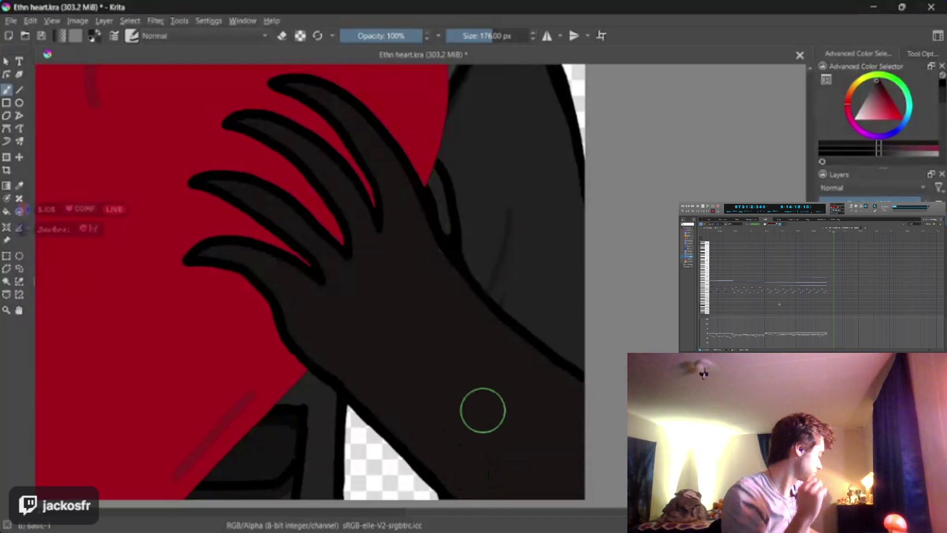
pyautogui.hotkey('ctrl', 'z')
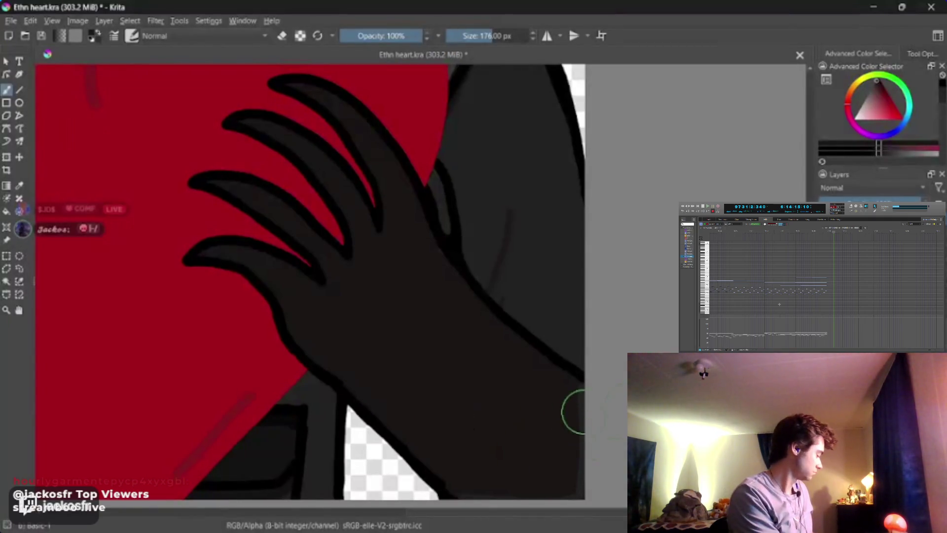
pyautogui.moveTo(566, 402)
pyautogui.mouseDown()
pyautogui.moveTo(570, 464)
pyautogui.moveTo(547, 488)
pyautogui.moveTo(473, 479)
pyautogui.moveTo(440, 448)
pyautogui.moveTo(403, 359)
pyautogui.moveTo(340, 357)
pyautogui.moveTo(357, 372)
pyautogui.moveTo(340, 332)
pyautogui.moveTo(360, 334)
pyautogui.moveTo(338, 319)
pyautogui.mouseUp()
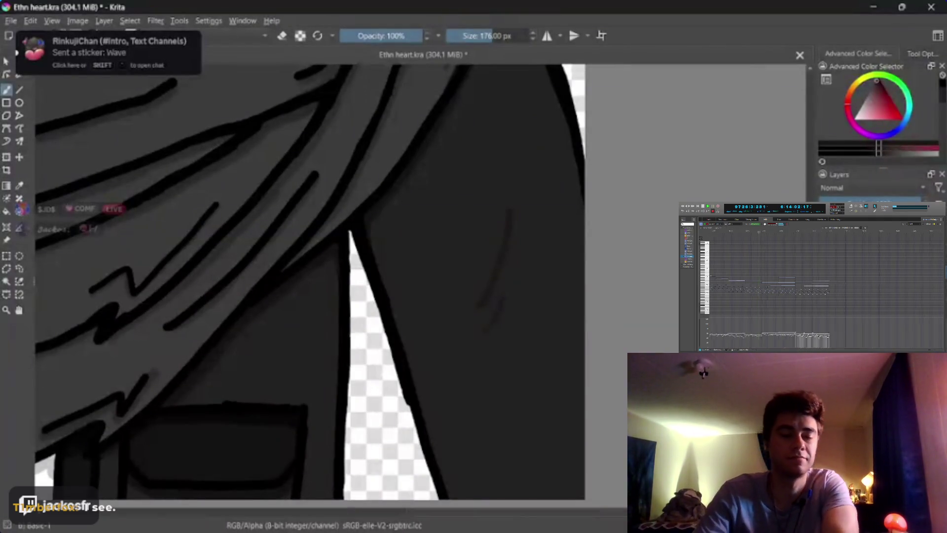
pyautogui.moveTo(467, 315)
pyautogui.mouseDown()
pyautogui.moveTo(397, 209)
pyautogui.moveTo(486, 279)
pyautogui.moveTo(350, 396)
pyautogui.mouseUp()
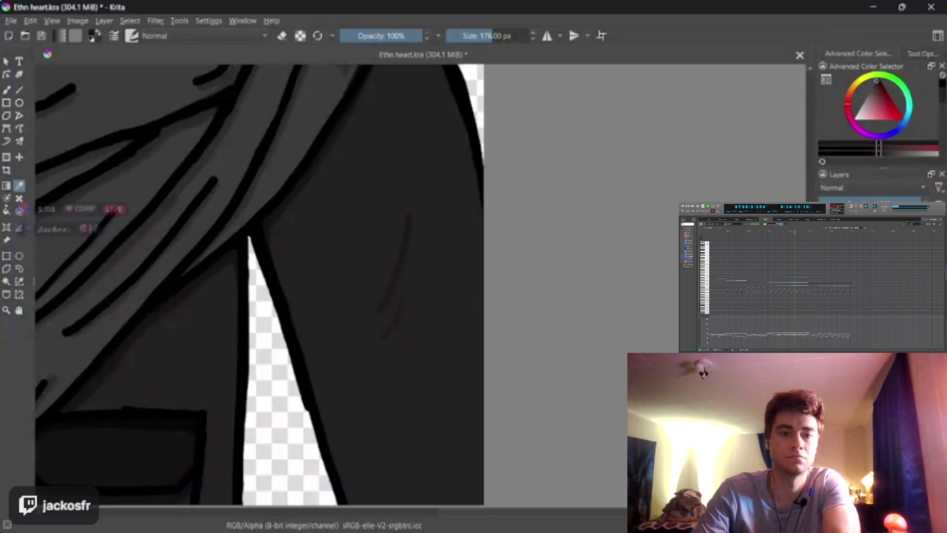
pyautogui.click(6, 211)
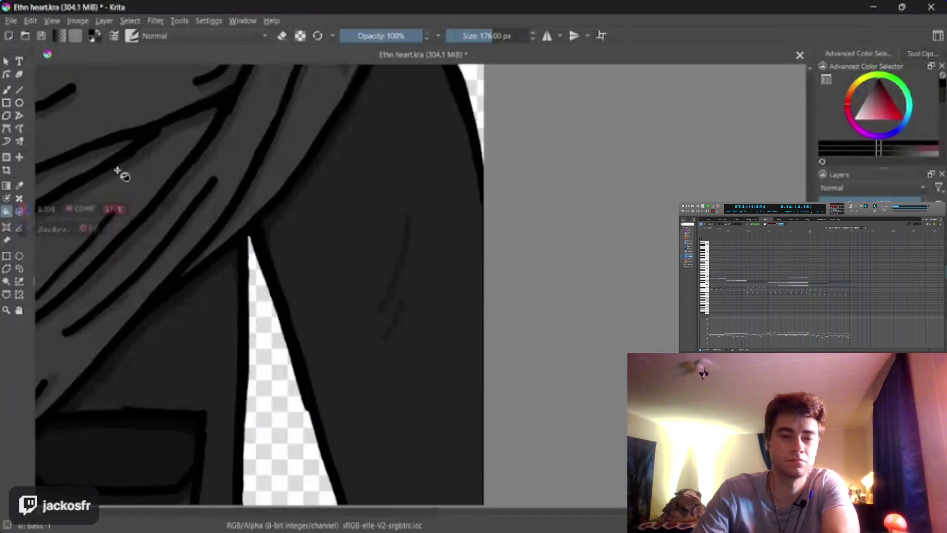
pyautogui.click(404, 262)
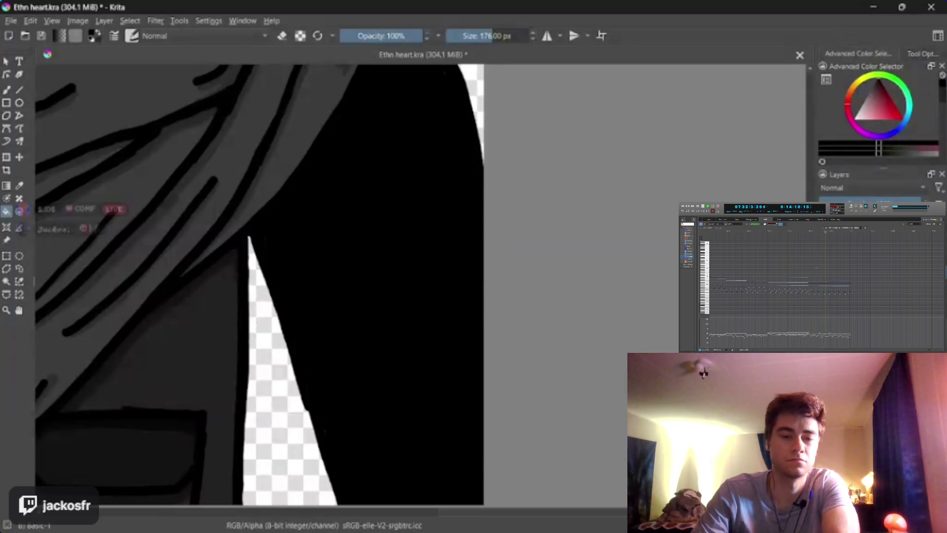
pyautogui.hotkey('ctrl', 'z')
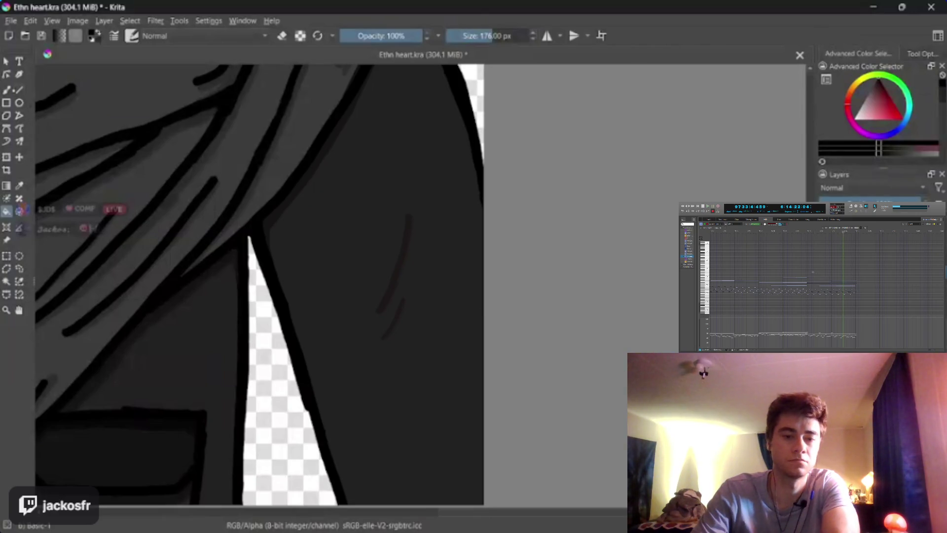
pyautogui.press('b')
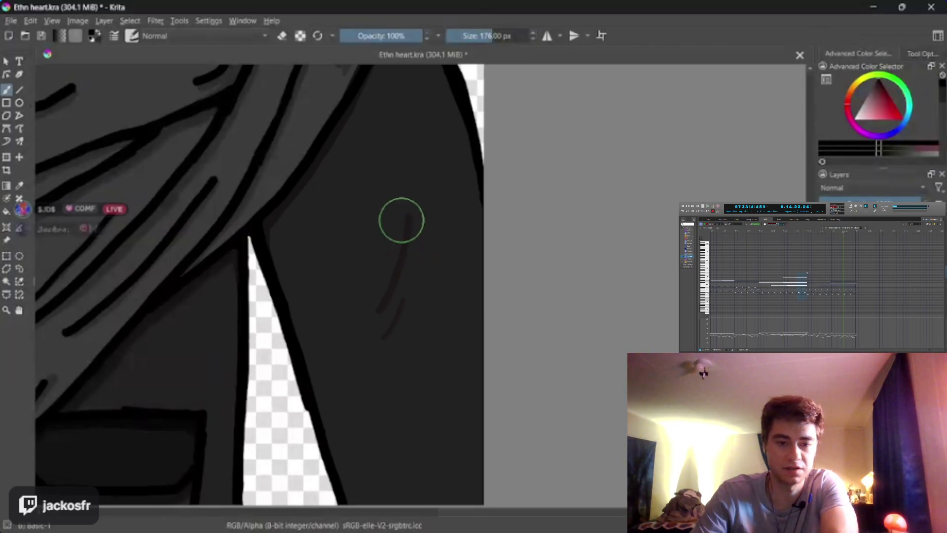
# Shrink the brush toward 30 px and ink a curved black fold line on the shoulder
pyautogui.press('[')
pyautogui.press('[')
pyautogui.press('[')
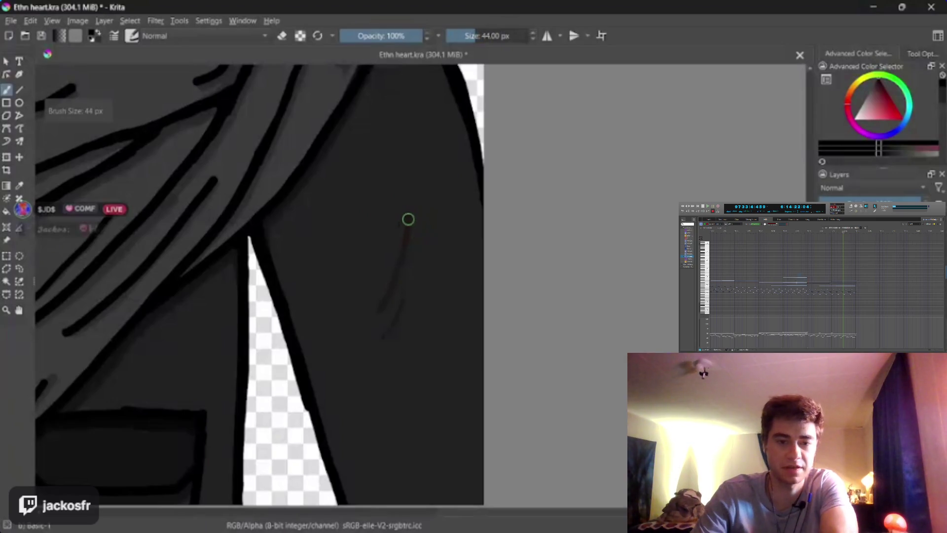
pyautogui.press('[')
pyautogui.moveTo(408, 217)
pyautogui.mouseDown()
pyautogui.moveTo(399, 270)
pyautogui.moveTo(375, 310)
pyautogui.mouseUp()
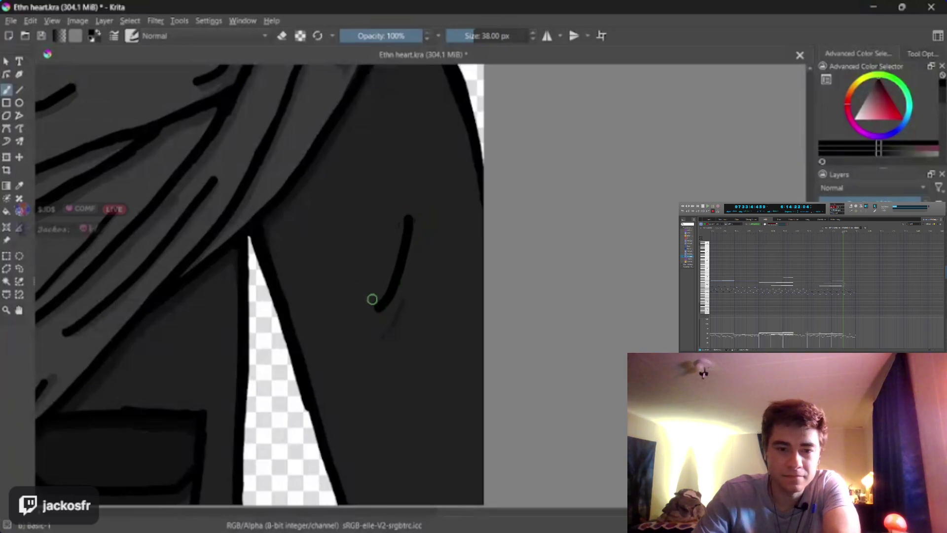
pyautogui.press('[')
pyautogui.press('[')
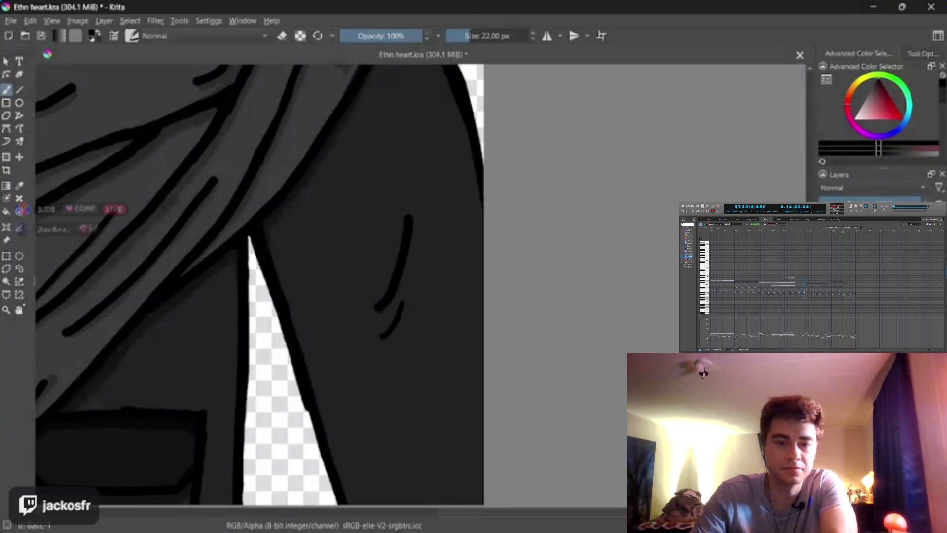
pyautogui.moveTo(310, 323)
pyautogui.mouseDown()
pyautogui.moveTo(309, 273)
pyautogui.moveTo(468, 146)
pyautogui.moveTo(556, 252)
pyautogui.moveTo(594, 321)
pyautogui.moveTo(412, 281)
pyautogui.moveTo(404, 327)
pyautogui.moveTo(485, 351)
pyautogui.moveTo(408, 450)
pyautogui.moveTo(523, 277)
pyautogui.moveTo(505, 345)
pyautogui.moveTo(438, 431)
pyautogui.moveTo(465, 376)
pyautogui.moveTo(492, 385)
pyautogui.mouseUp()
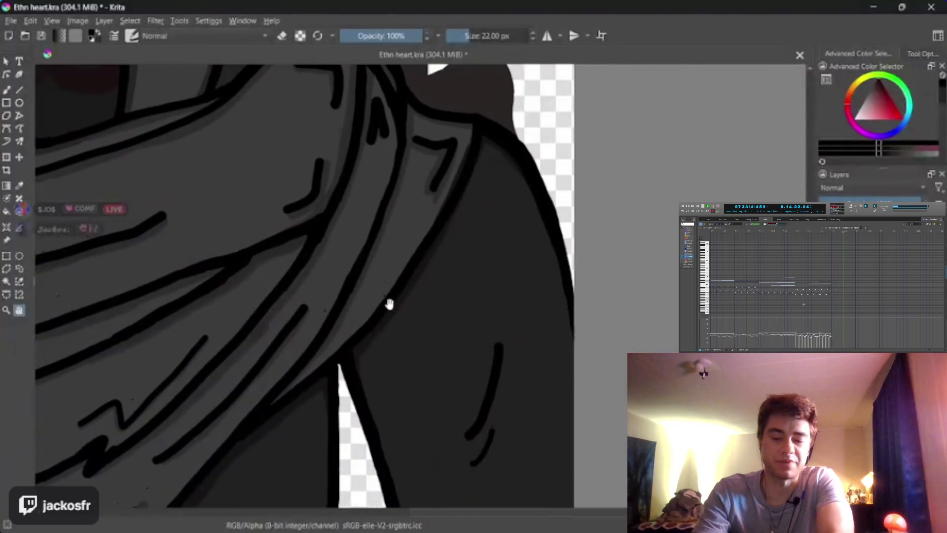
pyautogui.scroll(-1, 404, 332)
pyautogui.scroll(2, 399, 342)
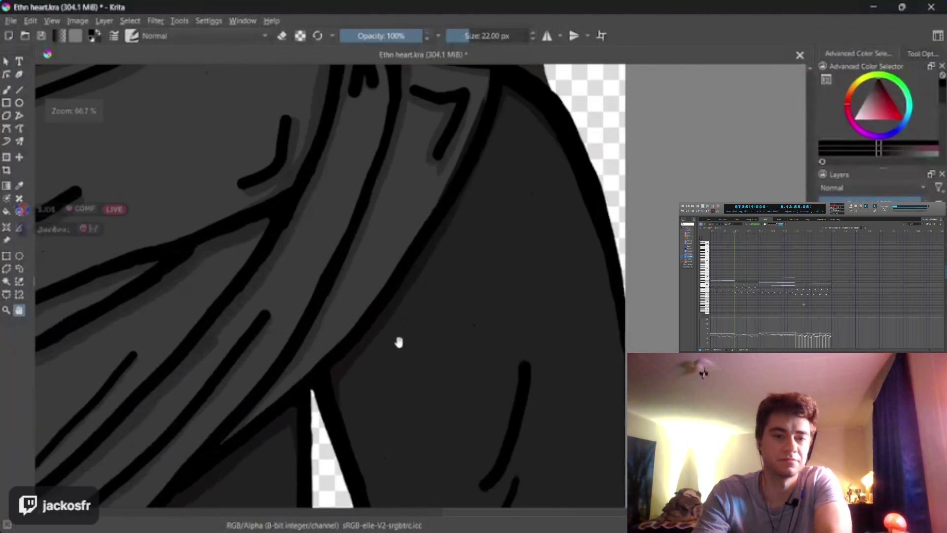
pyautogui.moveTo(399, 342)
pyautogui.mouseDown()
pyautogui.moveTo(401, 281)
pyautogui.moveTo(400, 305)
pyautogui.mouseUp()
pyautogui.press('p')
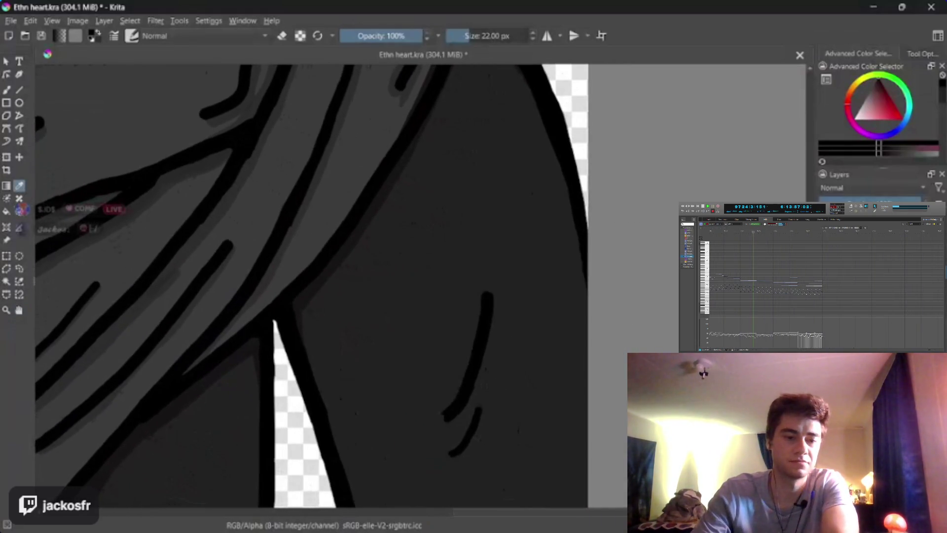
pyautogui.click(434, 318)
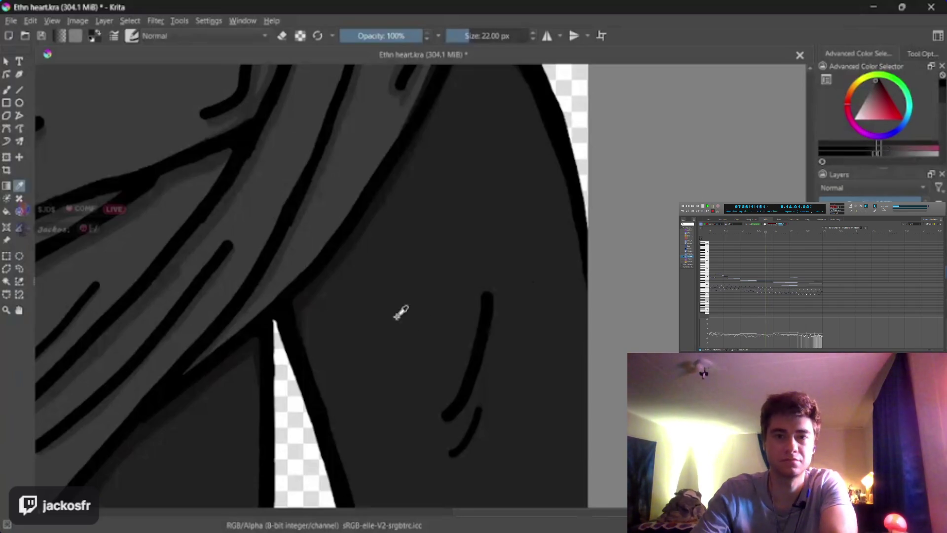
pyautogui.press('b')
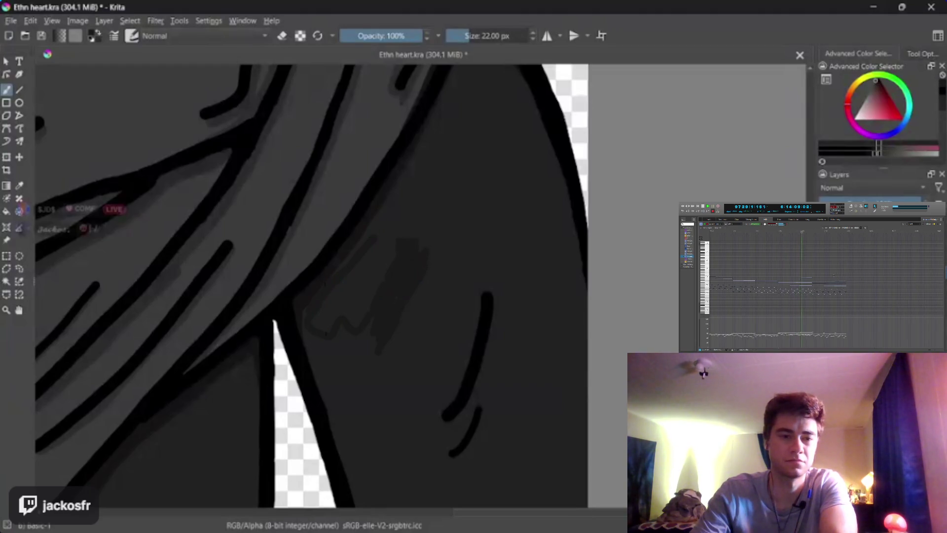
pyautogui.hotkey('ctrl', 'z')
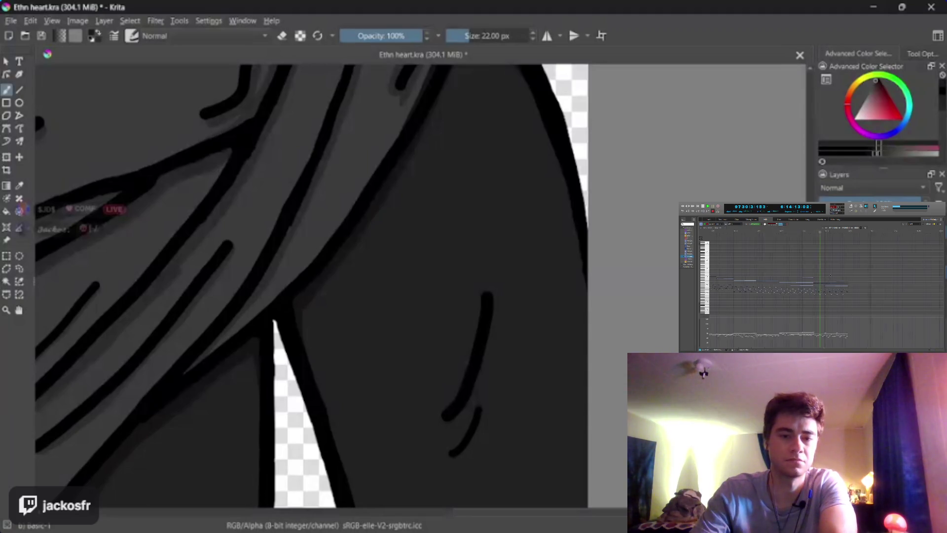
pyautogui.hotkey('ctrl', 'z')
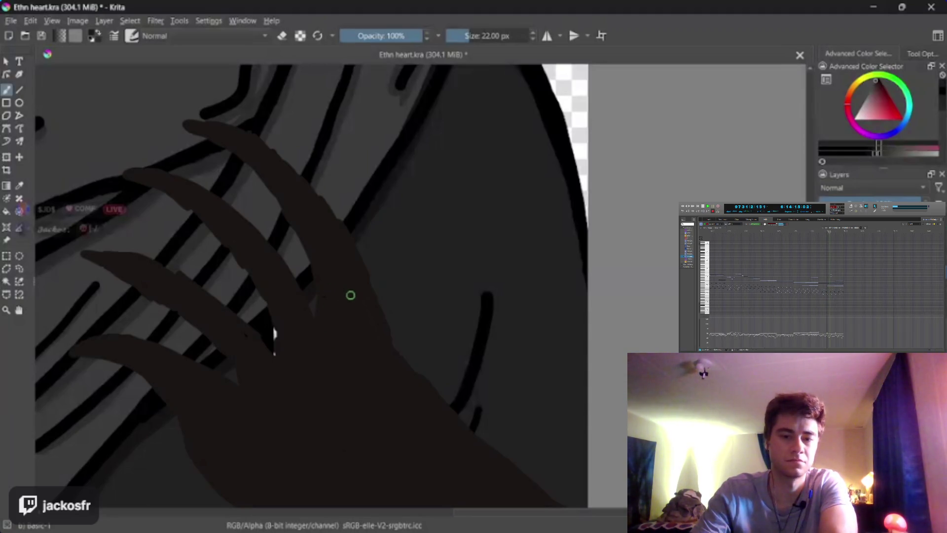
pyautogui.press('p')
pyautogui.click(274, 341)
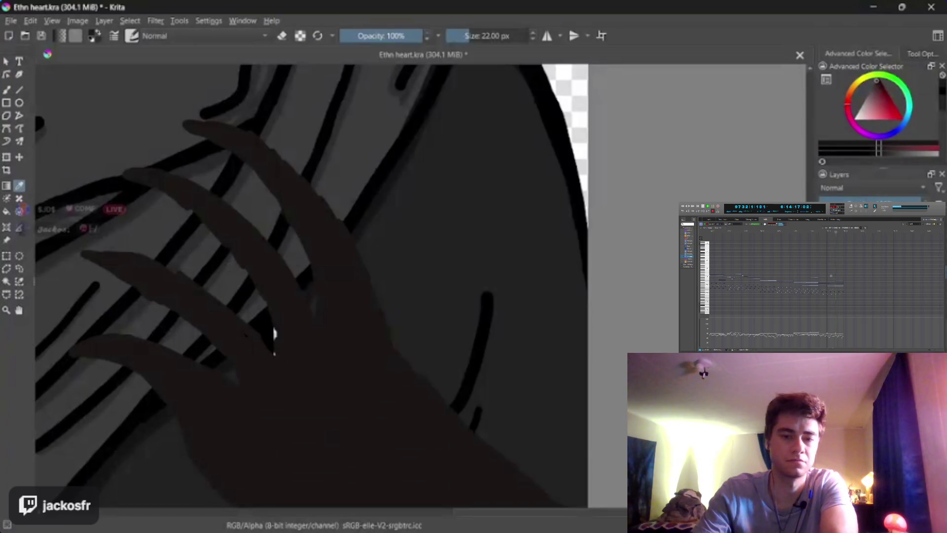
pyautogui.press('b')
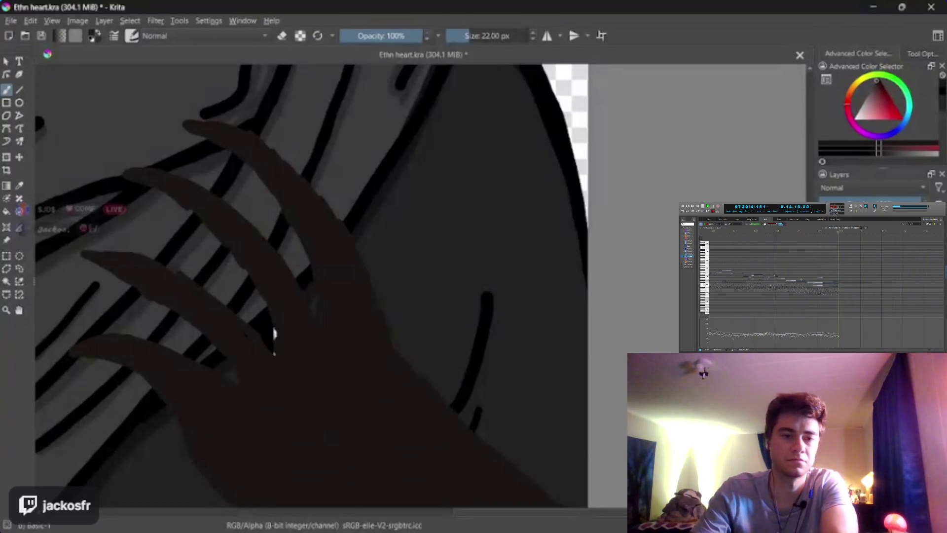
pyautogui.hotkey('ctrl', 'z')
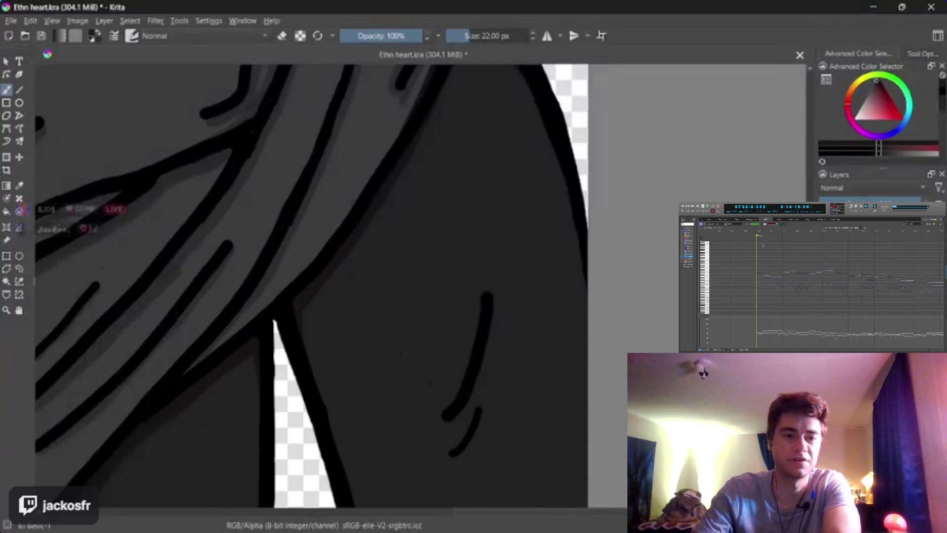
pyautogui.press('f')
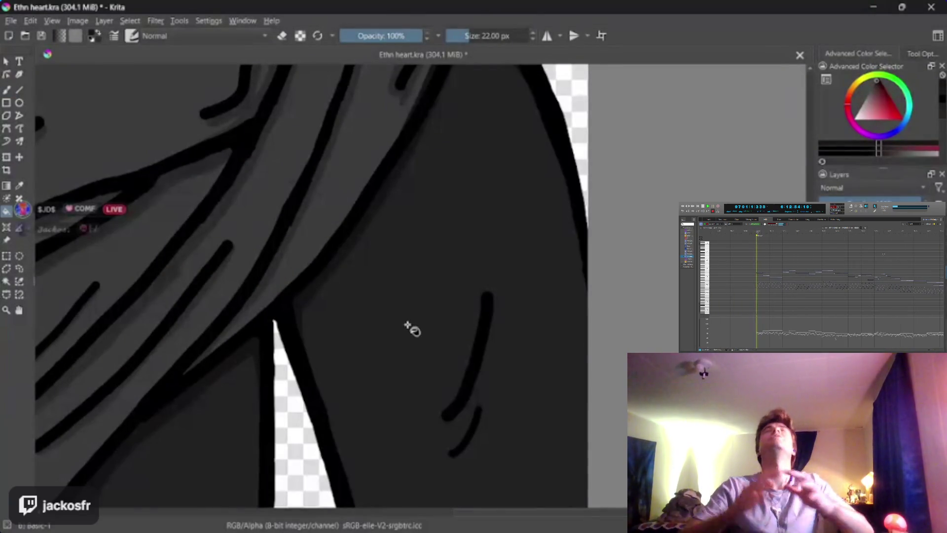
# Fill the coat area with the darker colour
pyautogui.click(408, 320)
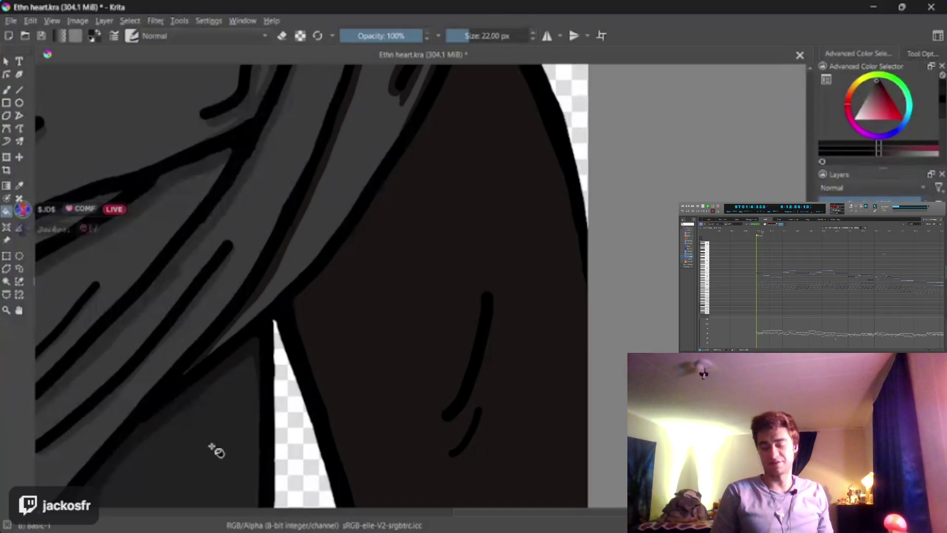
pyautogui.moveTo(155, 286)
pyautogui.mouseDown()
pyautogui.moveTo(202, 469)
pyautogui.moveTo(212, 439)
pyautogui.moveTo(548, 186)
pyautogui.moveTo(592, 105)
pyautogui.mouseUp()
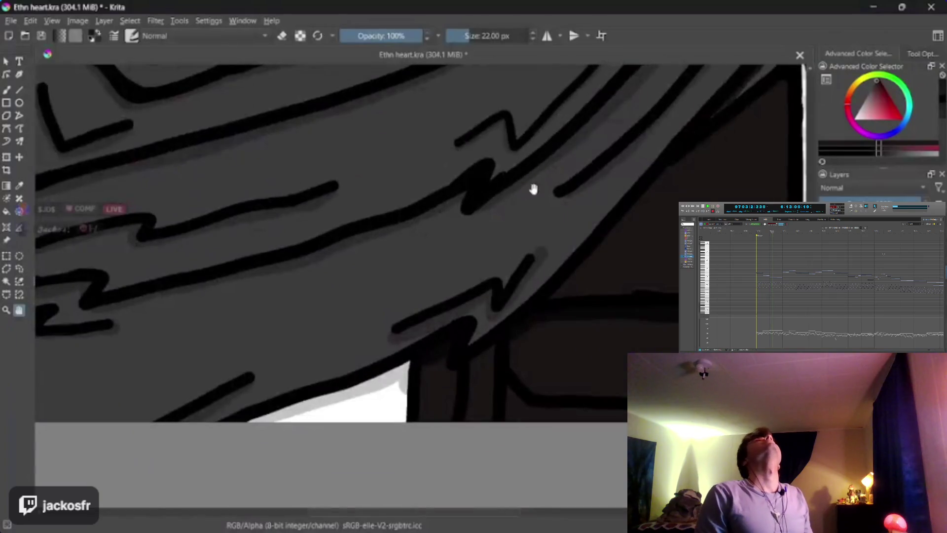
pyautogui.moveTo(533, 189); pyautogui.dragTo(267, 233)
pyautogui.moveTo(560, 345)
pyautogui.mouseDown()
pyautogui.moveTo(519, 368)
pyautogui.moveTo(440, 345)
pyautogui.moveTo(386, 403)
pyautogui.moveTo(421, 361)
pyautogui.moveTo(436, 375)
pyautogui.mouseUp()
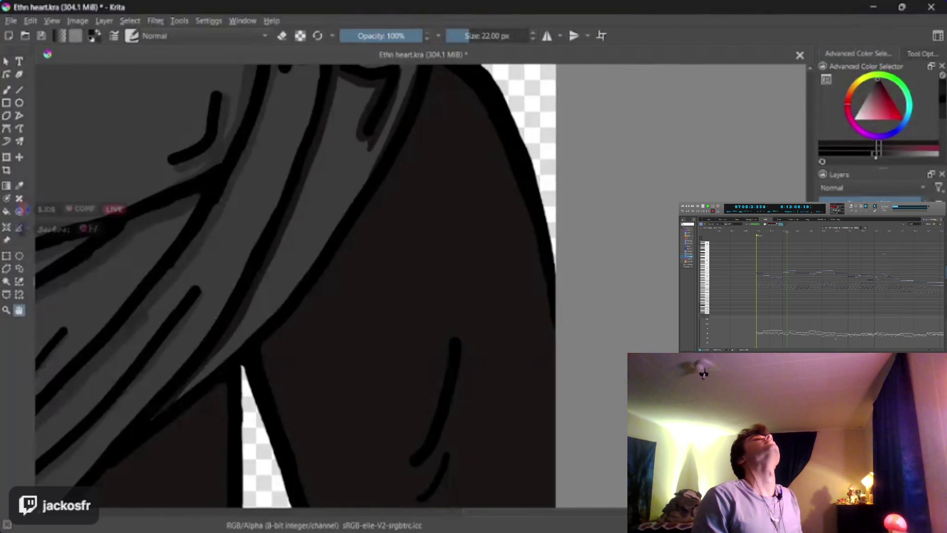
# Set a 35 px freehand brush and darken the grey along the sleeve's edge
pyautogui.press('b')
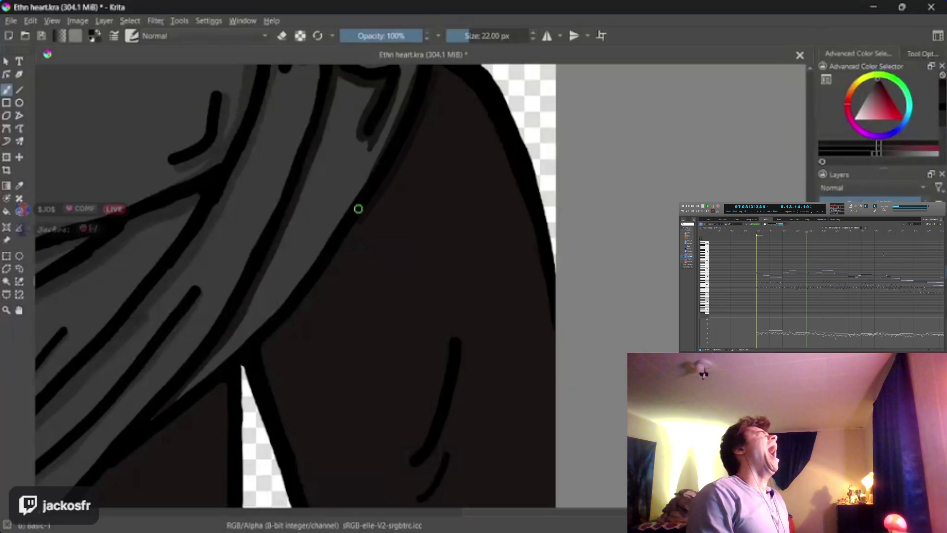
pyautogui.press(']')
pyautogui.press(']')
pyautogui.press(']')
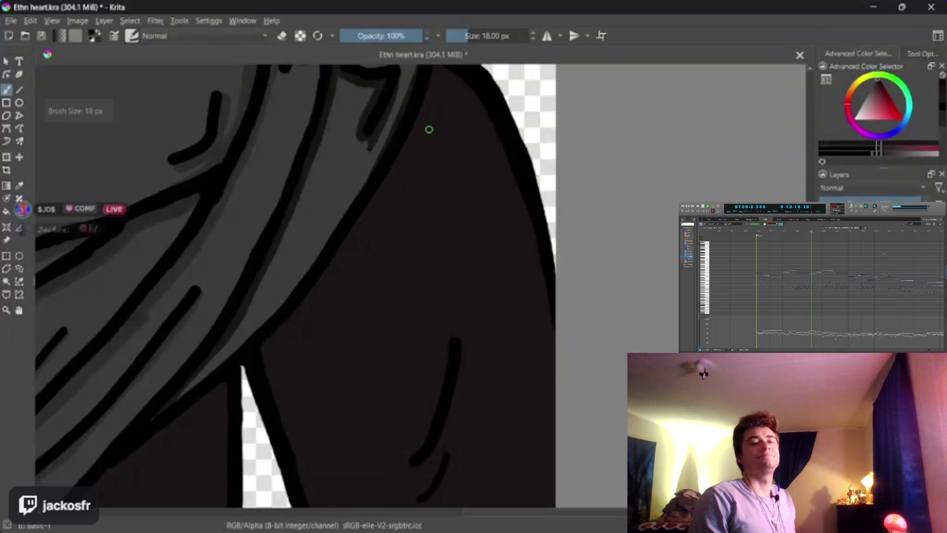
pyautogui.press('[')
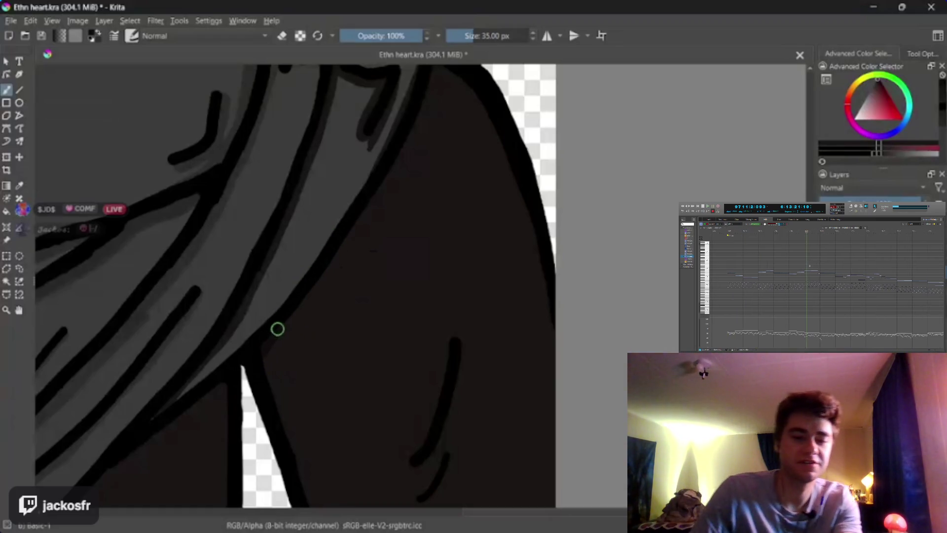
pyautogui.moveTo(277, 329); pyautogui.dragTo(310, 287)
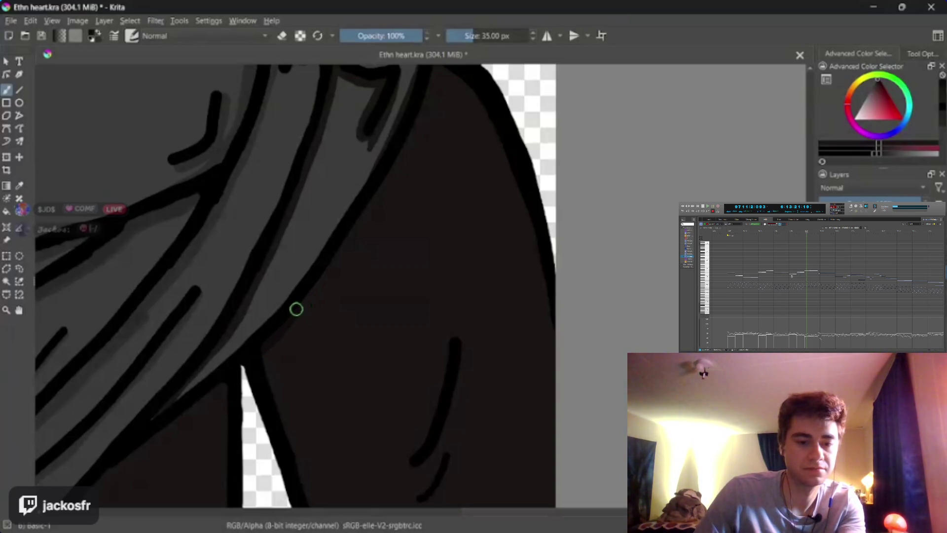
pyautogui.moveTo(289, 320); pyautogui.dragTo(353, 232)
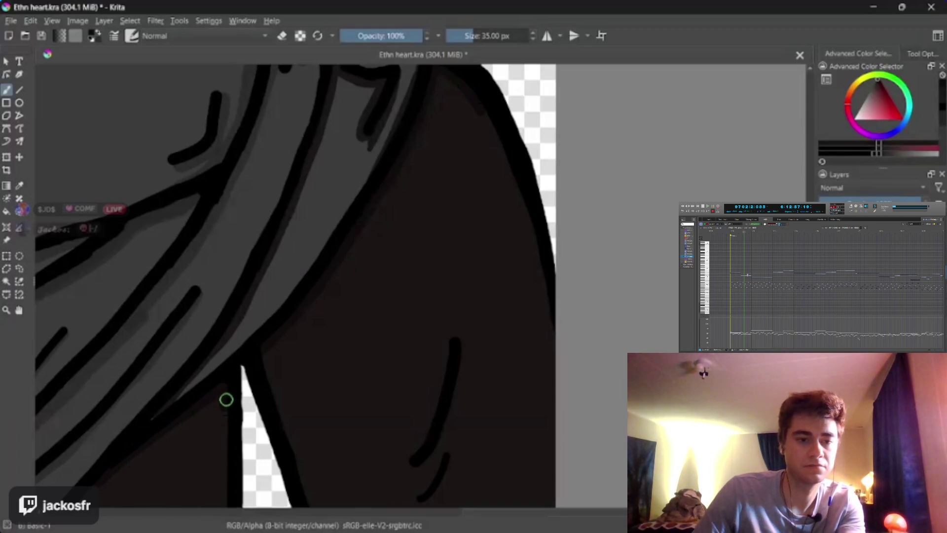
pyautogui.moveTo(226, 399)
pyautogui.mouseDown()
pyautogui.moveTo(228, 430)
pyautogui.moveTo(173, 221)
pyautogui.mouseUp()
# Go over the diagonal edge again with dark strokes down to its lower end
pyautogui.press('b')
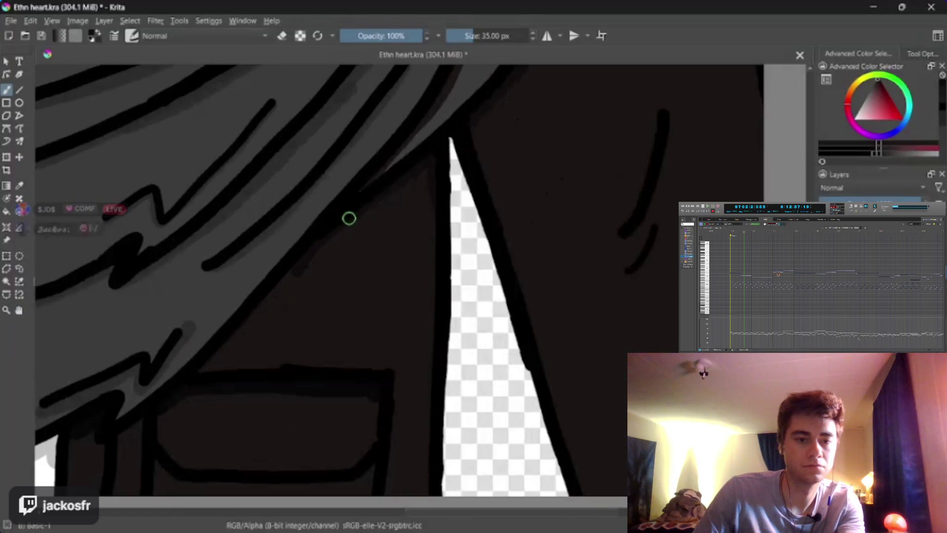
pyautogui.moveTo(349, 216); pyautogui.dragTo(284, 283)
pyautogui.moveTo(251, 322); pyautogui.dragTo(215, 360)
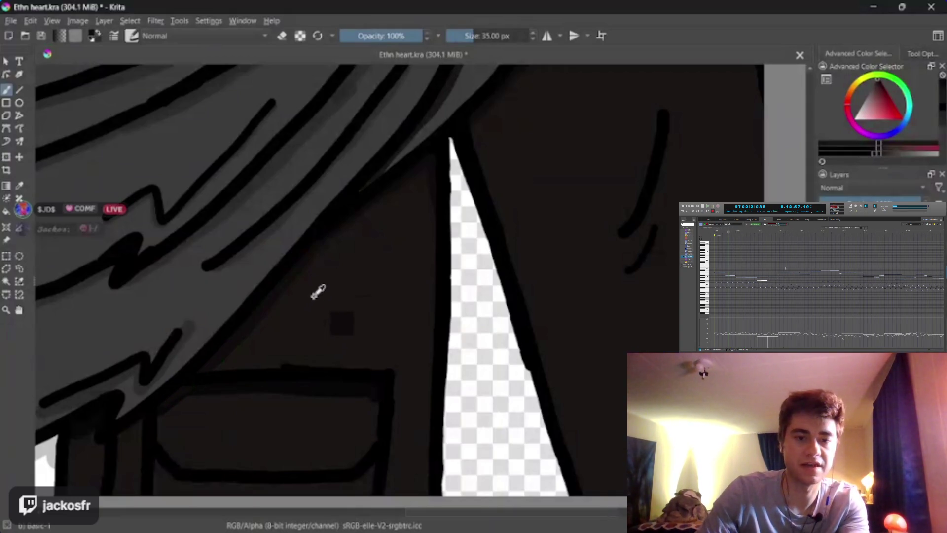
pyautogui.moveTo(298, 267); pyautogui.dragTo(262, 302)
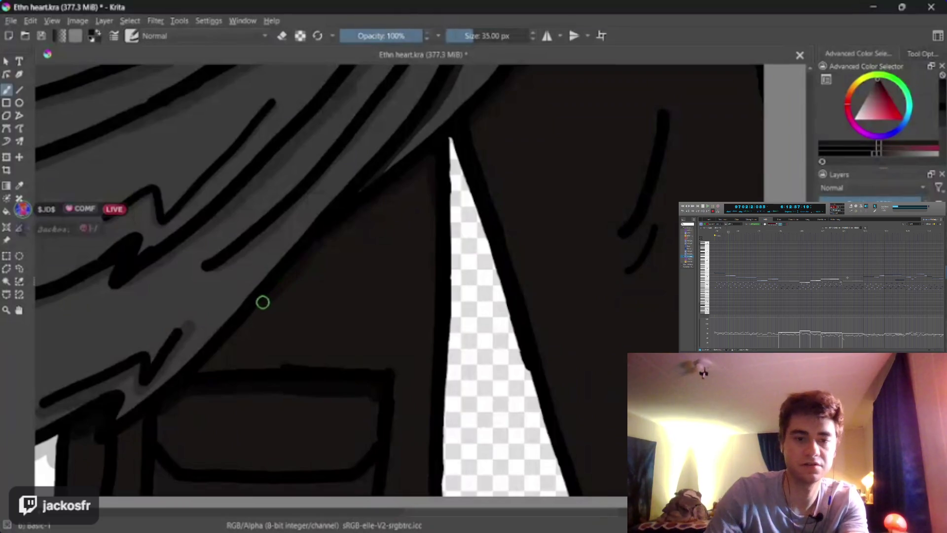
pyautogui.moveTo(230, 339); pyautogui.dragTo(205, 364)
pyautogui.moveTo(184, 404)
pyautogui.mouseDown()
pyautogui.moveTo(97, 447)
pyautogui.moveTo(100, 430)
pyautogui.mouseUp()
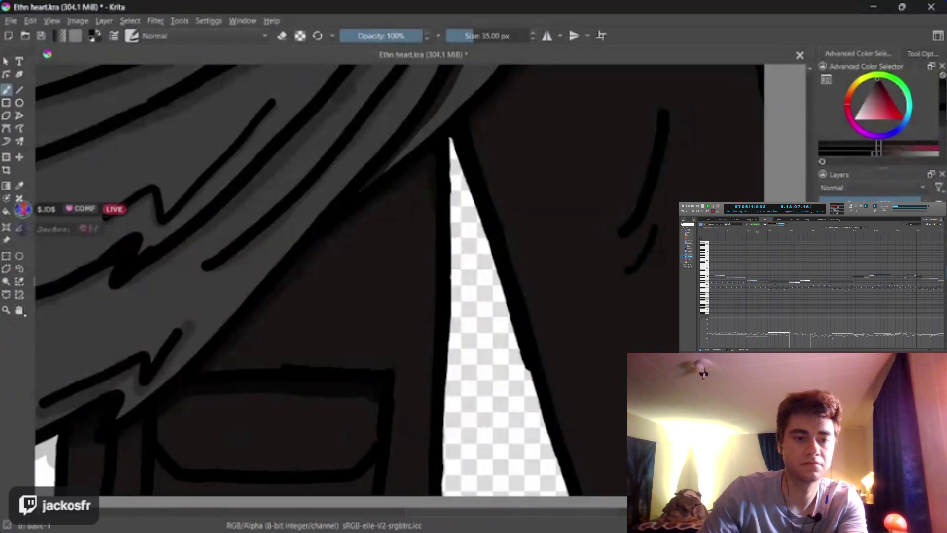
pyautogui.scroll(-5, 360, 220)
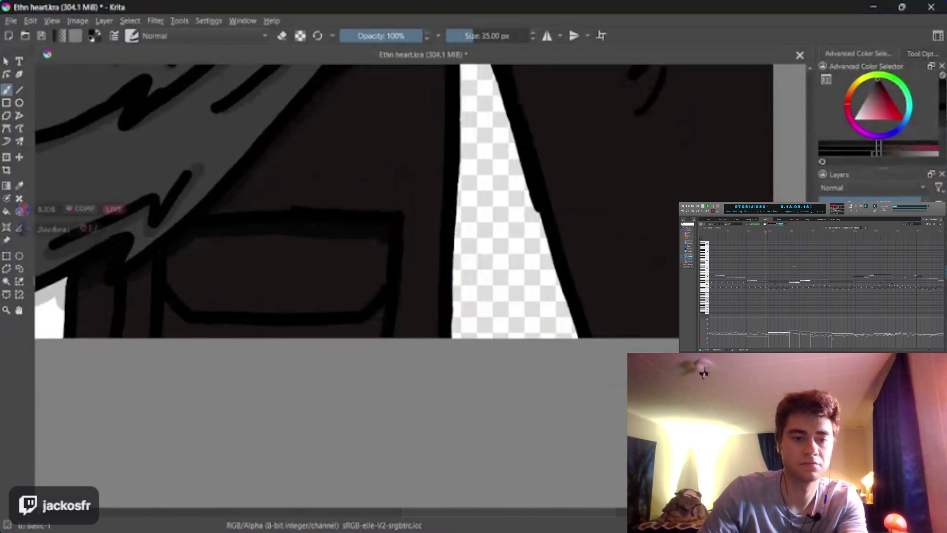
# Touch up the rectangle's corner and darken its bottom edge with a 55–68 px brush
pyautogui.moveTo(248, 254)
pyautogui.mouseDown()
pyautogui.moveTo(169, 271)
pyautogui.moveTo(186, 247)
pyautogui.moveTo(269, 243)
pyautogui.moveTo(271, 222)
pyautogui.moveTo(287, 219)
pyautogui.moveTo(226, 231)
pyautogui.moveTo(172, 258)
pyautogui.moveTo(215, 231)
pyautogui.moveTo(385, 217)
pyautogui.moveTo(386, 277)
pyautogui.moveTo(354, 308)
pyautogui.moveTo(190, 307)
pyautogui.moveTo(188, 274)
pyautogui.mouseUp()
pyautogui.press('-')
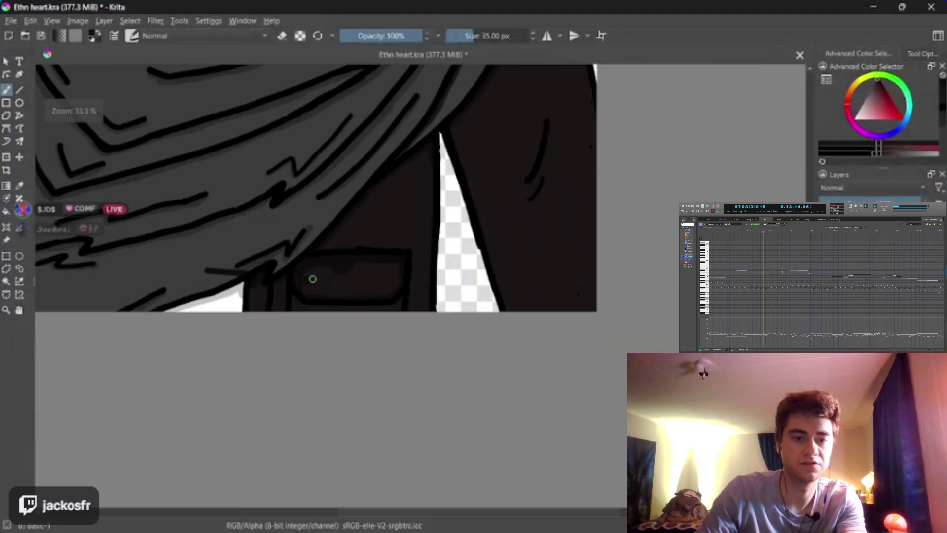
pyautogui.press('+')
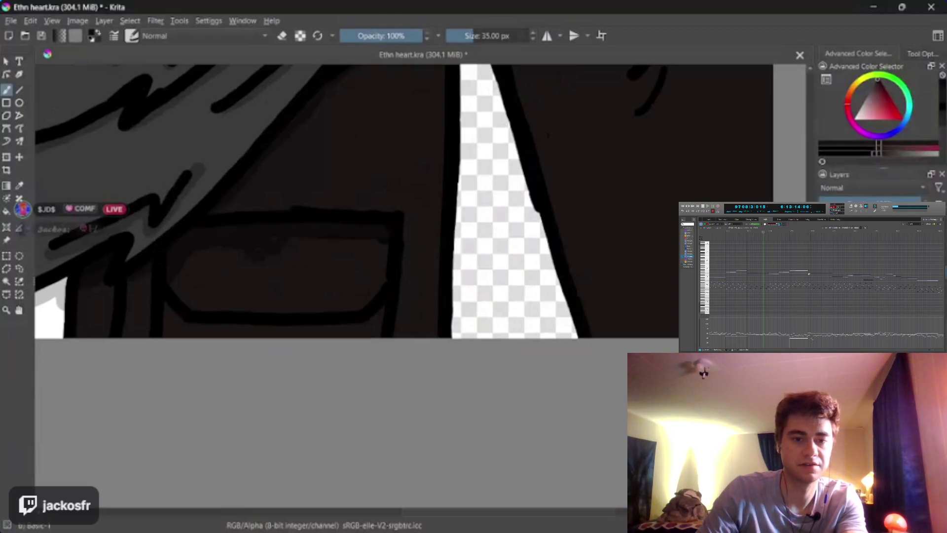
pyautogui.press(']')
pyautogui.press(']')
pyautogui.press(']')
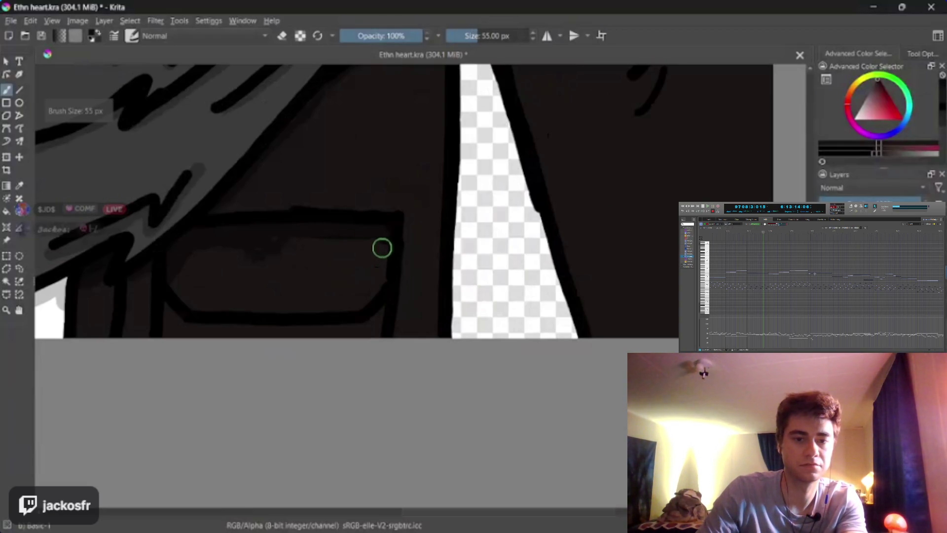
pyautogui.moveTo(381, 285)
pyautogui.mouseDown()
pyautogui.moveTo(332, 309)
pyautogui.moveTo(216, 304)
pyautogui.moveTo(184, 291)
pyautogui.moveTo(201, 287)
pyautogui.moveTo(213, 258)
pyautogui.moveTo(220, 289)
pyautogui.moveTo(342, 289)
pyautogui.moveTo(370, 248)
pyautogui.moveTo(332, 235)
pyautogui.moveTo(218, 245)
pyautogui.moveTo(265, 271)
pyautogui.moveTo(256, 254)
pyautogui.moveTo(326, 267)
pyautogui.moveTo(328, 253)
pyautogui.moveTo(355, 252)
pyautogui.moveTo(303, 275)
pyautogui.moveTo(324, 251)
pyautogui.mouseUp()
pyautogui.press(']')
pyautogui.press(']')
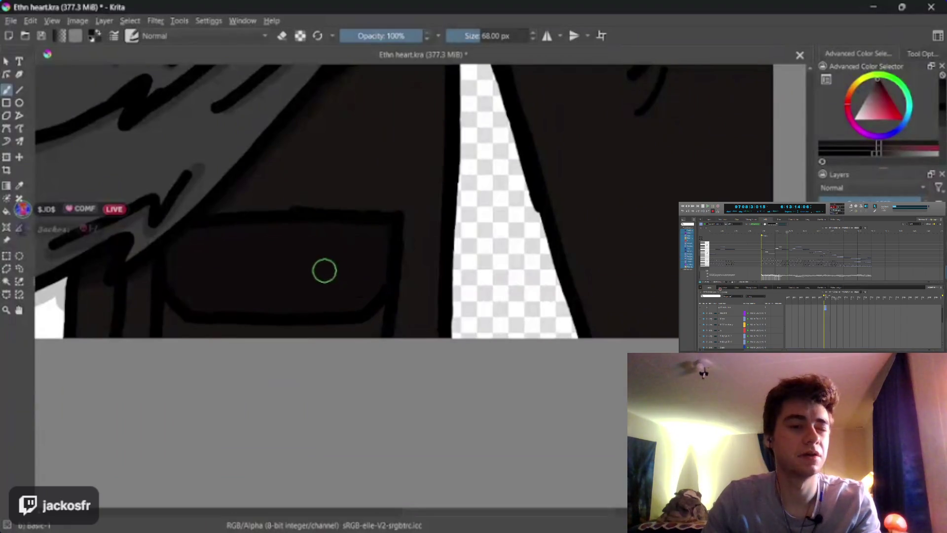
pyautogui.moveTo(375, 304)
pyautogui.mouseDown()
pyautogui.moveTo(360, 318)
pyautogui.moveTo(288, 317)
pyautogui.moveTo(293, 292)
pyautogui.mouseUp()
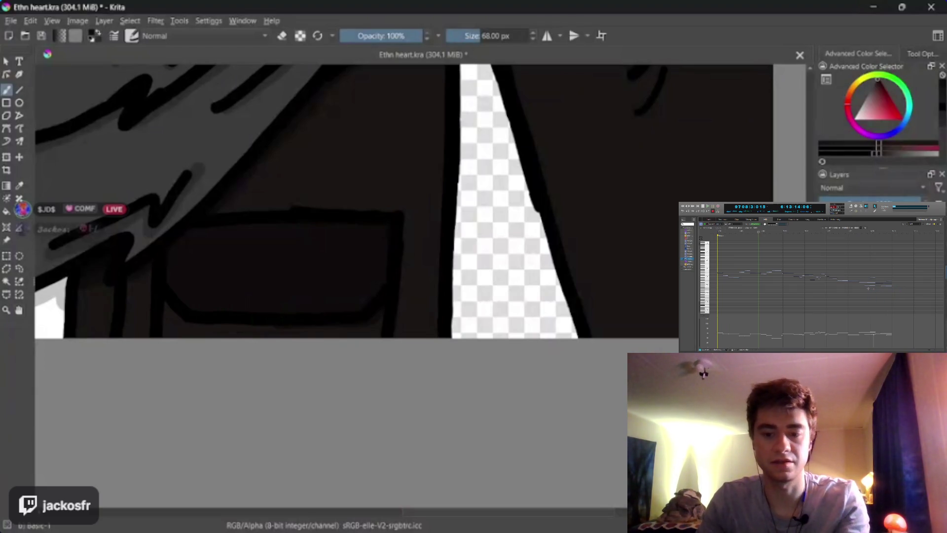
# Repaint the rectangle's lower outline and pan to reposition the transparent strip
pyautogui.scroll(-3, 305, 227)
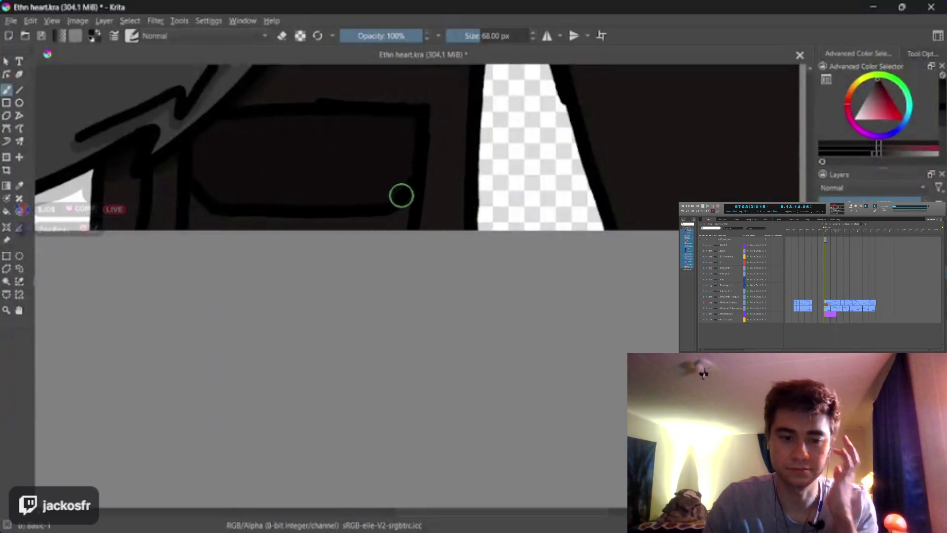
pyautogui.moveTo(402, 201)
pyautogui.mouseDown()
pyautogui.moveTo(378, 213)
pyautogui.moveTo(222, 212)
pyautogui.moveTo(180, 183)
pyautogui.mouseUp()
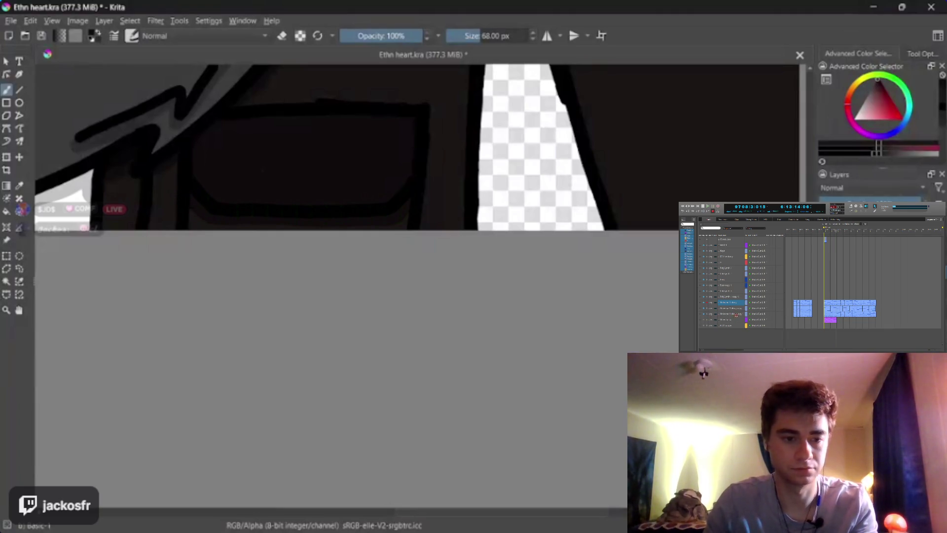
pyautogui.press('h')
pyautogui.moveTo(217, 232)
pyautogui.mouseDown()
pyautogui.moveTo(125, 363)
pyautogui.moveTo(252, 251)
pyautogui.mouseUp()
pyautogui.press('b')
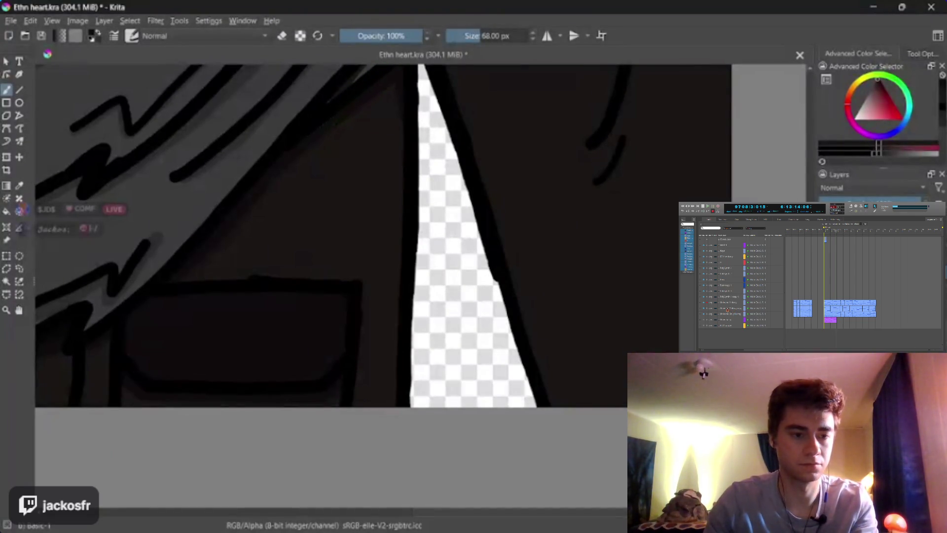
pyautogui.press('h')
pyautogui.moveTo(488, 148)
pyautogui.mouseDown()
pyautogui.moveTo(211, 406)
pyautogui.moveTo(264, 402)
pyautogui.moveTo(217, 350)
pyautogui.mouseUp()
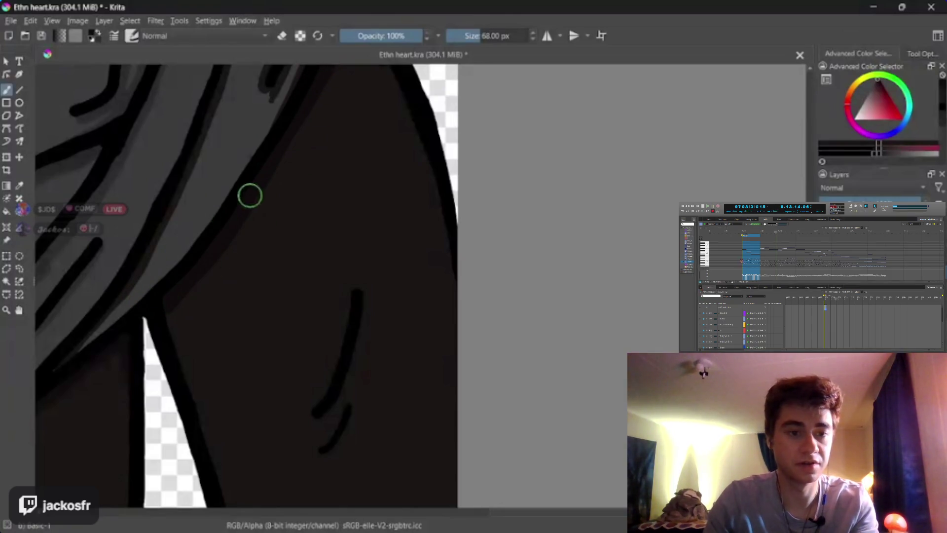
pyautogui.moveTo(277, 405)
pyautogui.mouseDown()
pyautogui.moveTo(214, 351)
pyautogui.moveTo(215, 261)
pyautogui.mouseUp()
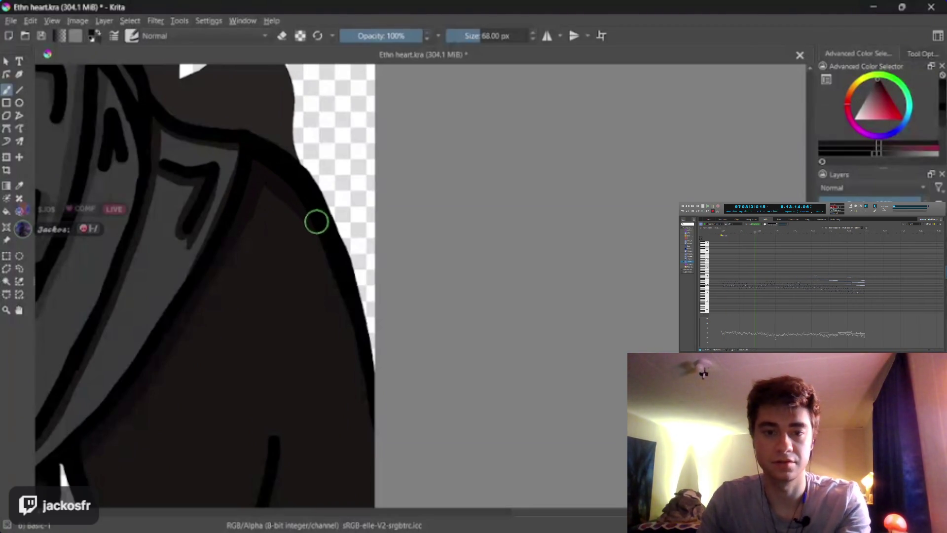
pyautogui.press('[')
pyautogui.press('[')
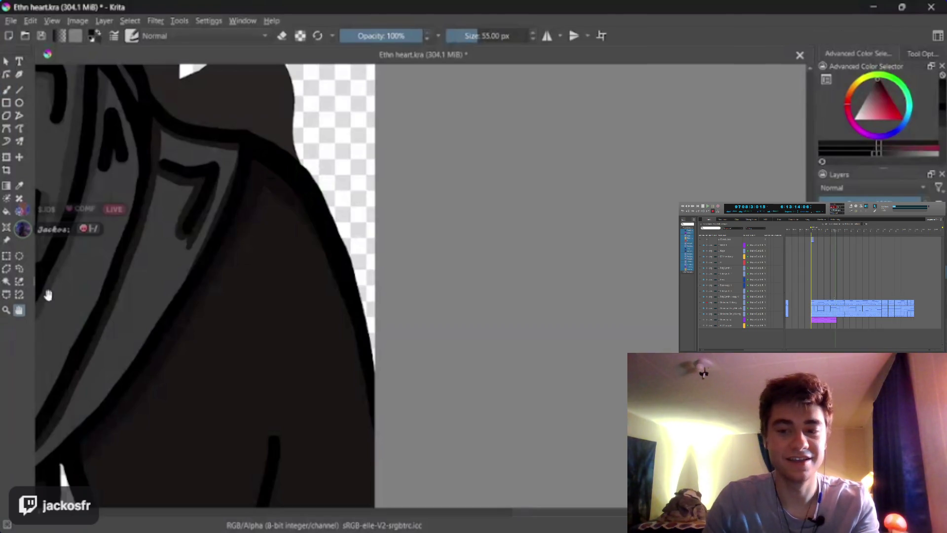
pyautogui.moveTo(237, 345); pyautogui.dragTo(265, 212)
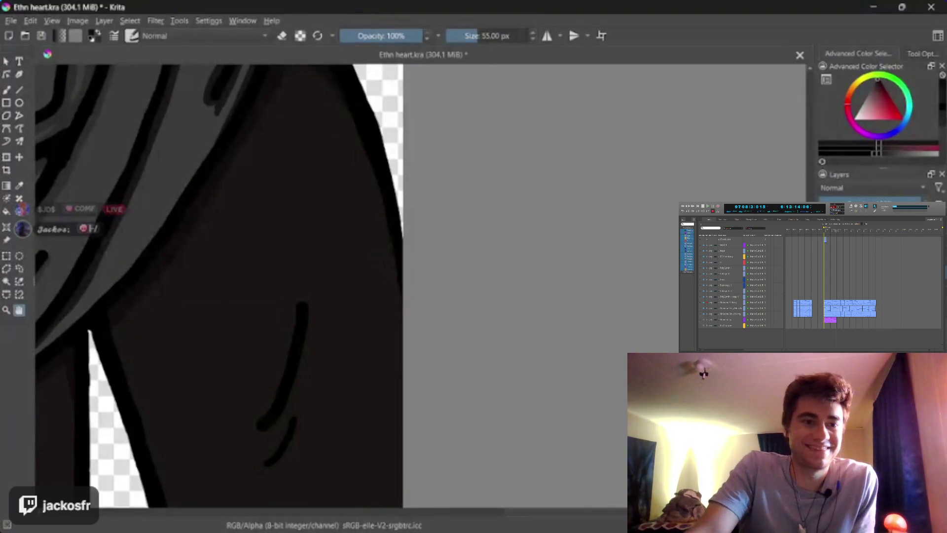
pyautogui.moveTo(240, 94)
pyautogui.mouseDown()
pyautogui.moveTo(198, 135)
pyautogui.moveTo(229, 106)
pyautogui.mouseUp()
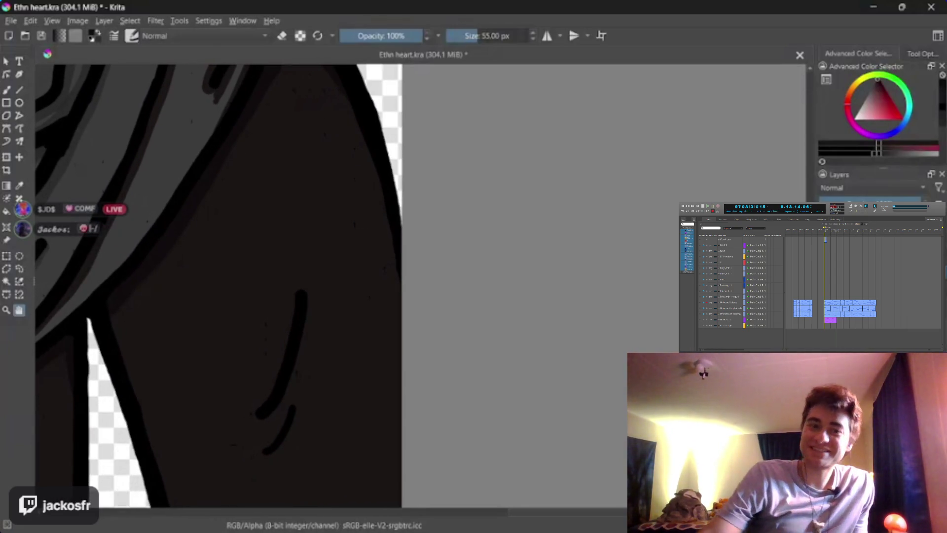
pyautogui.moveTo(286, 354)
pyautogui.mouseDown()
pyautogui.moveTo(401, 328)
pyautogui.moveTo(297, 446)
pyautogui.moveTo(338, 415)
pyautogui.mouseUp()
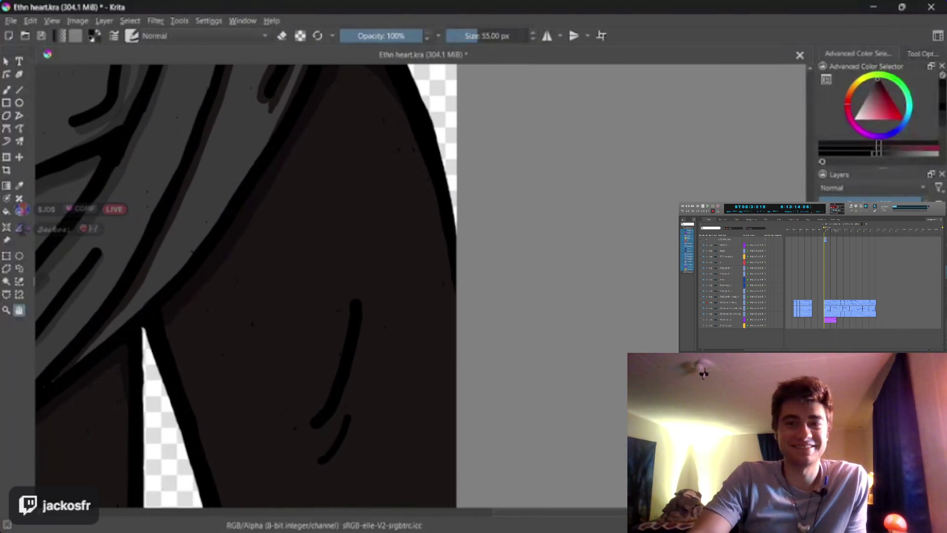
pyautogui.press('b')
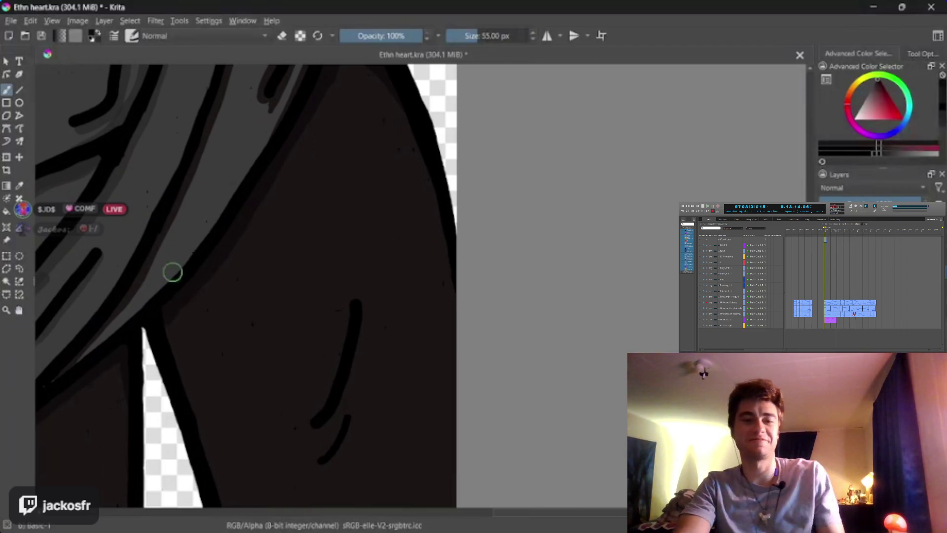
pyautogui.press('[')
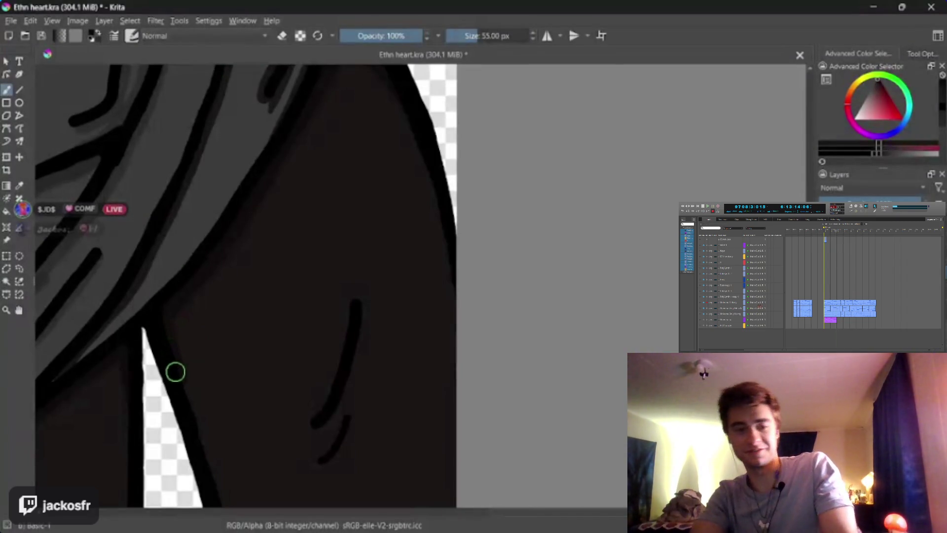
pyautogui.press('[')
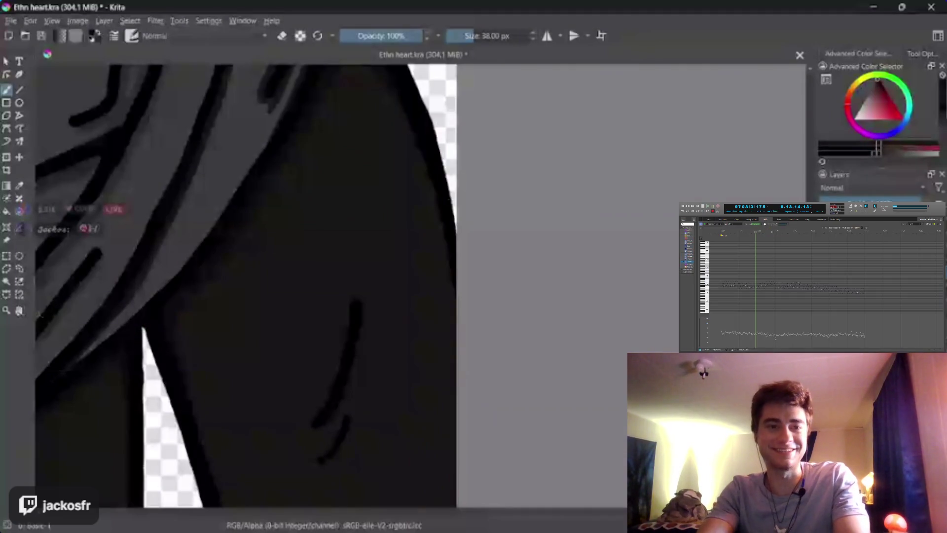
# Add a short hook to the fold line's lower end and zoom in on both fold lines
pyautogui.moveTo(162, 322); pyautogui.dragTo(372, 169)
pyautogui.moveTo(279, 293)
pyautogui.mouseDown()
pyautogui.moveTo(374, 178)
pyautogui.moveTo(414, 169)
pyautogui.mouseUp()
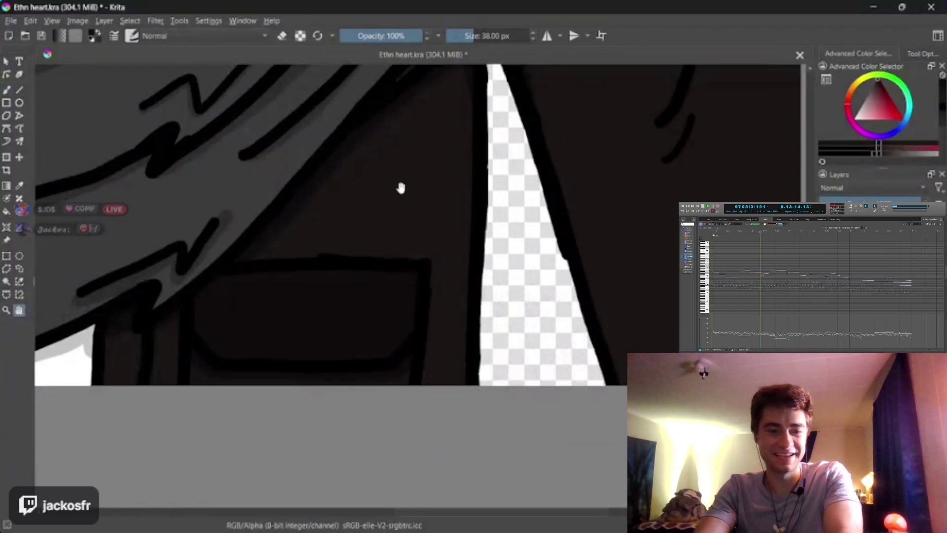
pyautogui.press('b')
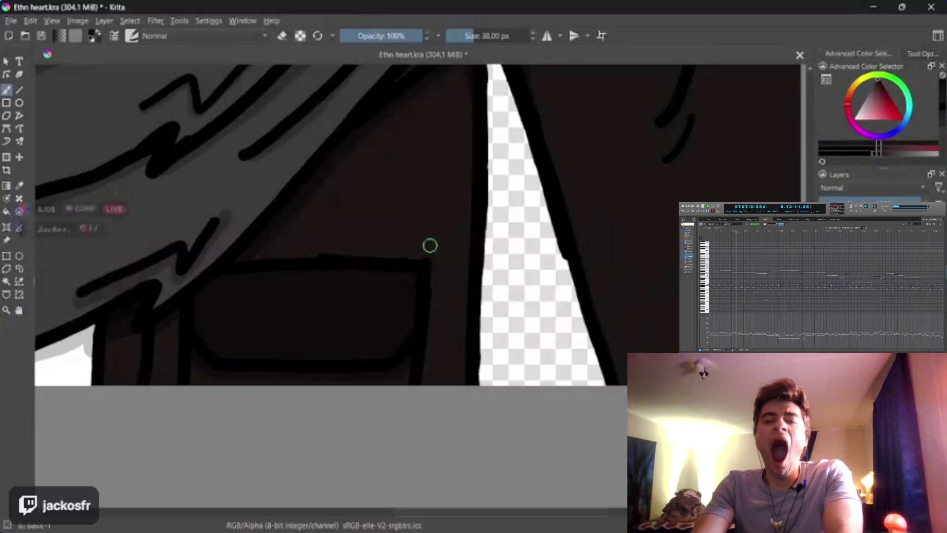
pyautogui.press('space')
pyautogui.moveTo(310, 322)
pyautogui.mouseDown()
pyautogui.moveTo(167, 437)
pyautogui.moveTo(319, 417)
pyautogui.moveTo(371, 374)
pyautogui.moveTo(485, 320)
pyautogui.moveTo(310, 257)
pyautogui.mouseUp()
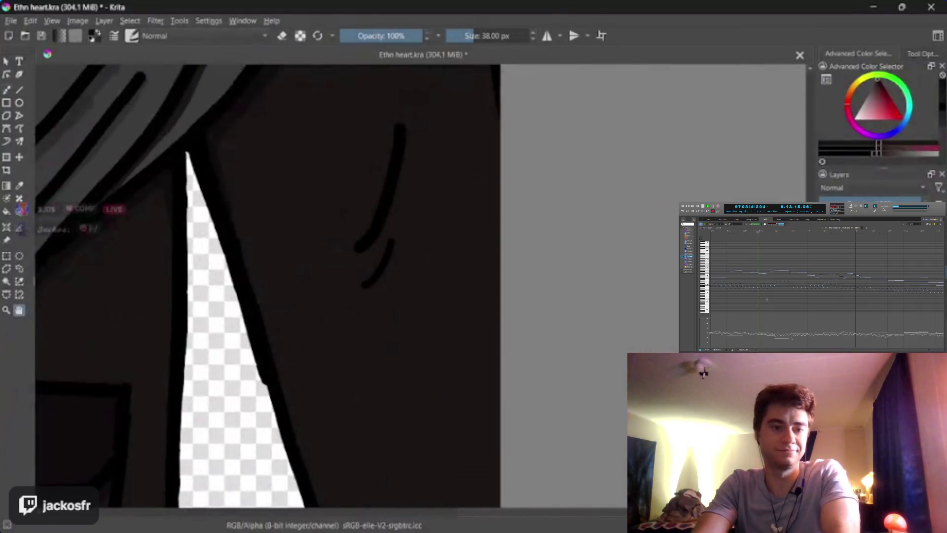
pyautogui.press('[')
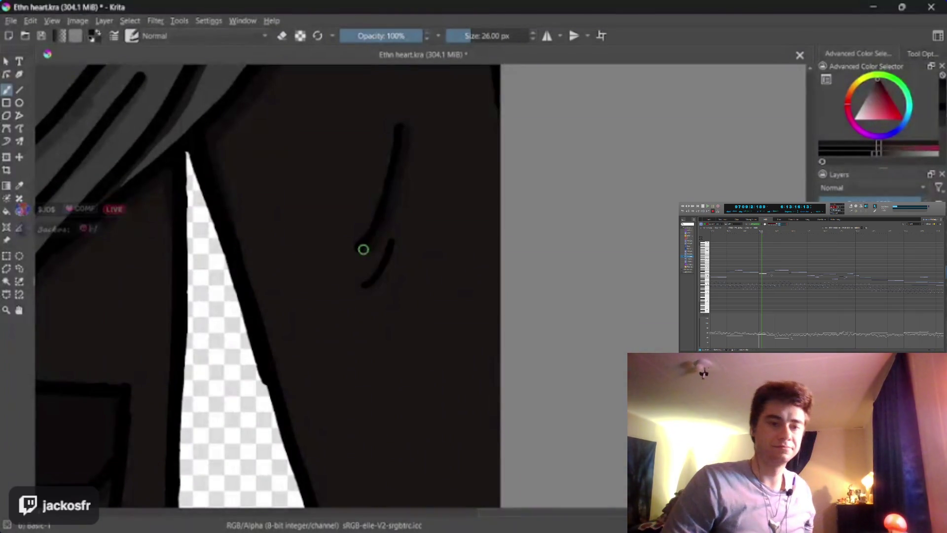
pyautogui.moveTo(363, 249); pyautogui.dragTo(400, 128)
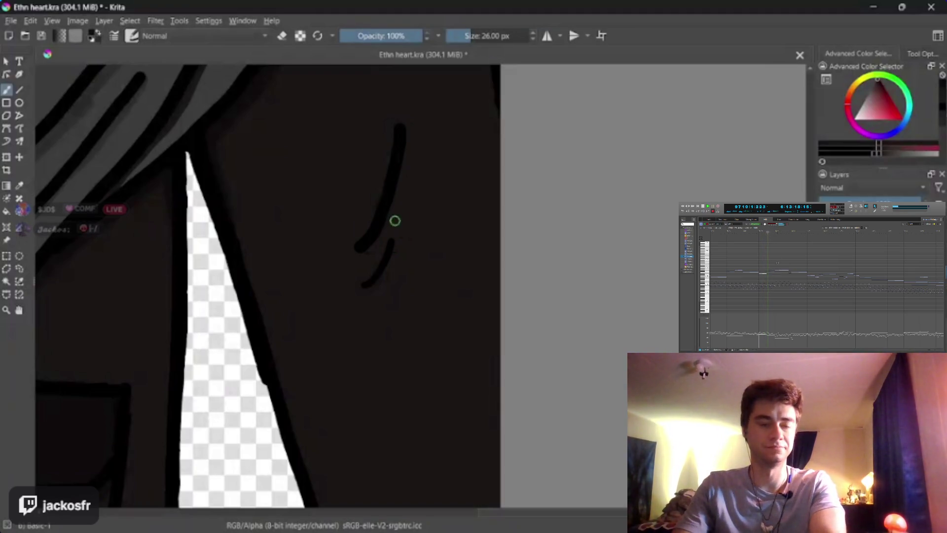
pyautogui.scroll(2, 394, 221)
pyautogui.moveTo(290, 303)
pyautogui.mouseDown()
pyautogui.moveTo(258, 377)
pyautogui.moveTo(239, 381)
pyautogui.mouseUp()
# Thicken the long and short fold lines with a 10 px brush after undoing a 22 px pass
pyautogui.press('b')
pyautogui.press('[')
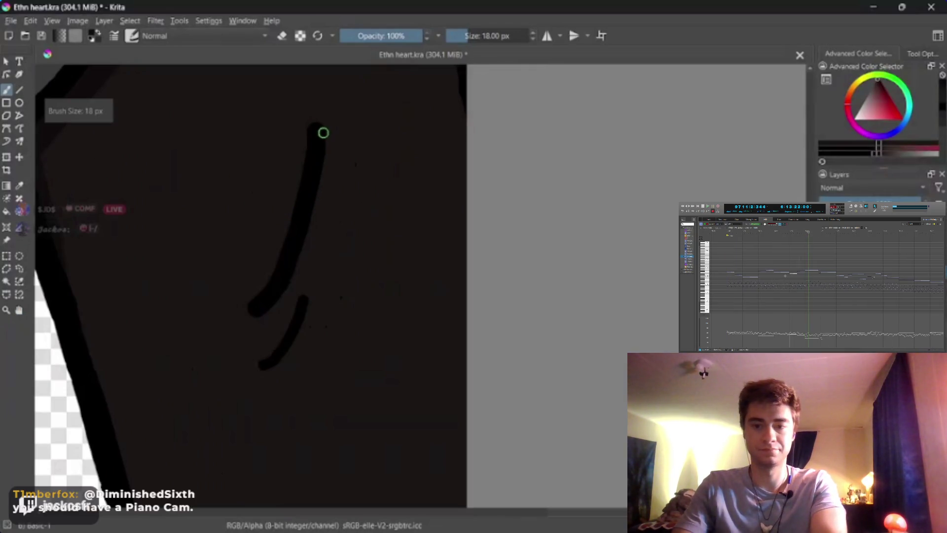
pyautogui.moveTo(321, 129); pyautogui.dragTo(316, 213)
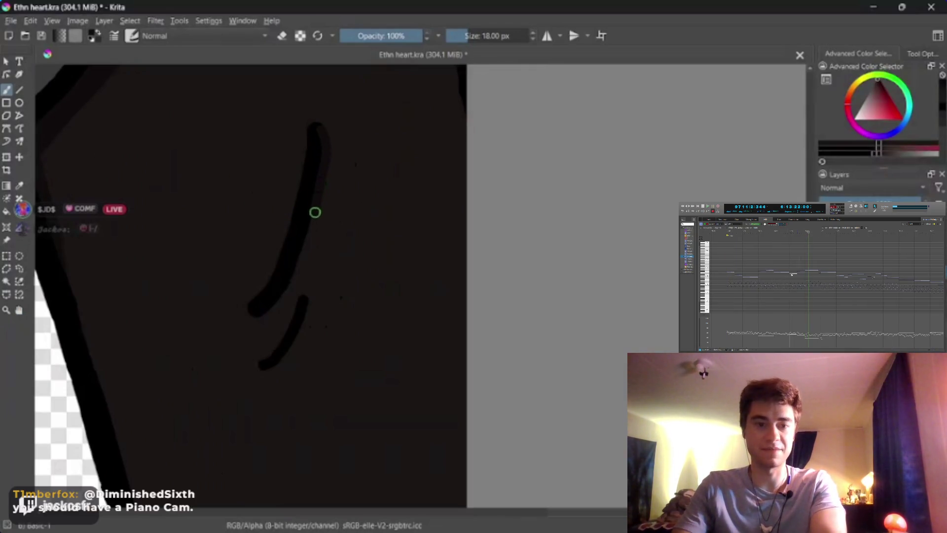
pyautogui.moveTo(304, 248); pyautogui.dragTo(289, 285)
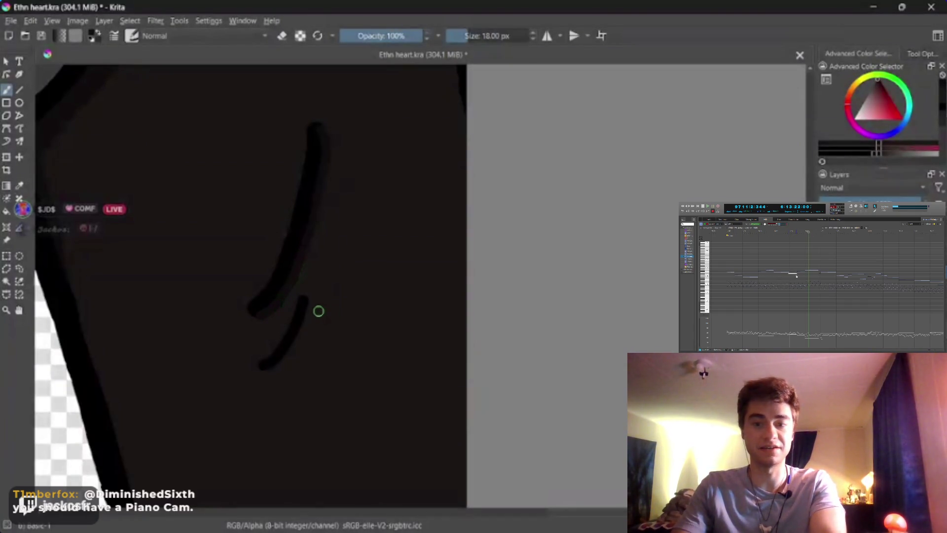
pyautogui.hotkey('ctrl', 'z')
pyautogui.hotkey('ctrl', 'z')
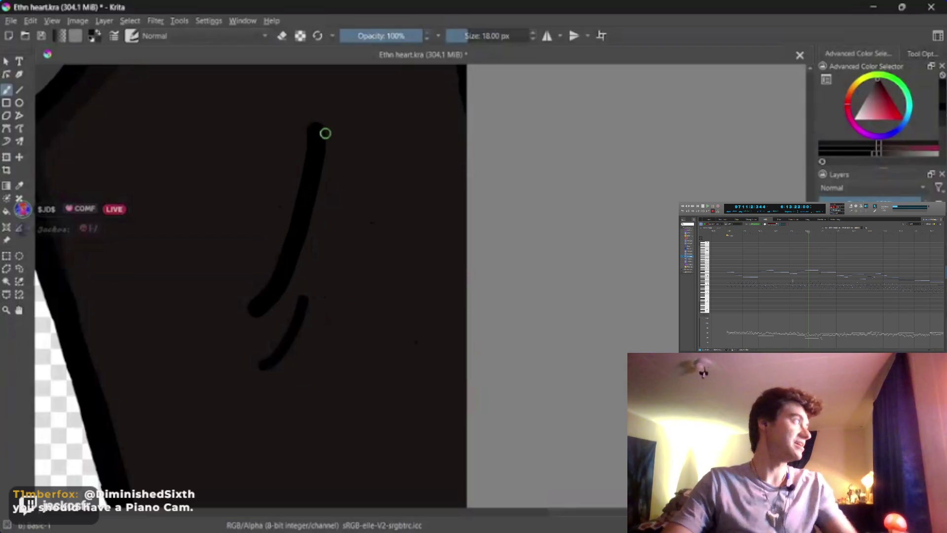
pyautogui.press('[')
pyautogui.press('[')
pyautogui.press('[')
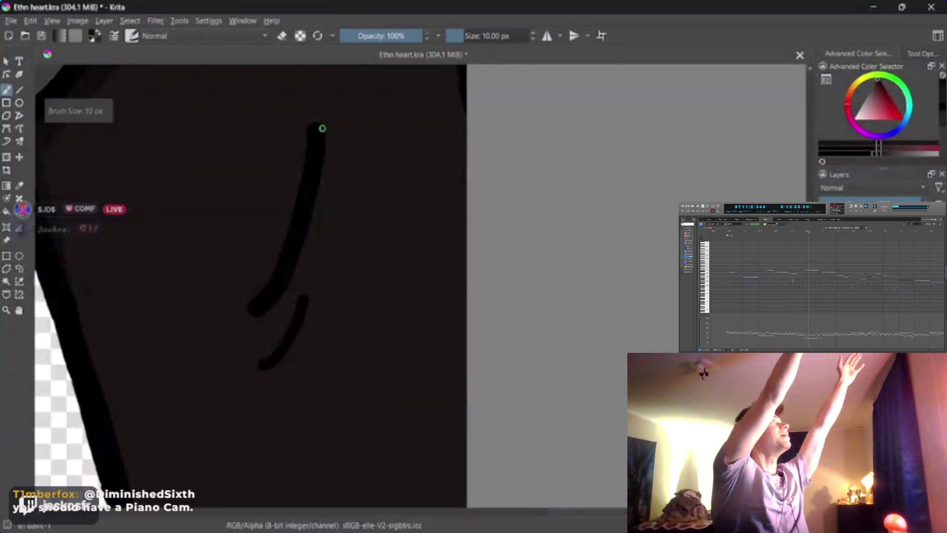
pyautogui.moveTo(327, 144); pyautogui.dragTo(299, 268)
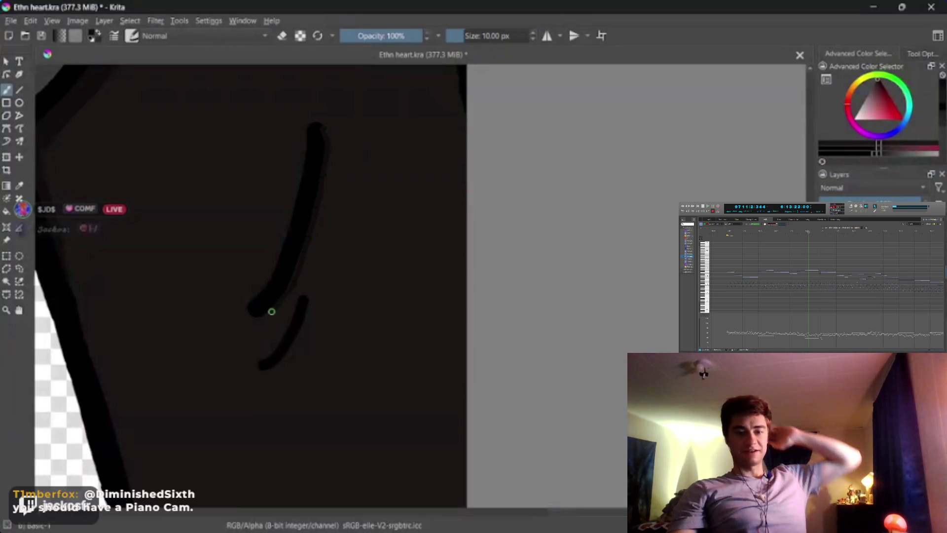
pyautogui.moveTo(308, 298)
pyautogui.mouseDown()
pyautogui.moveTo(306, 324)
pyautogui.moveTo(278, 366)
pyautogui.mouseUp()
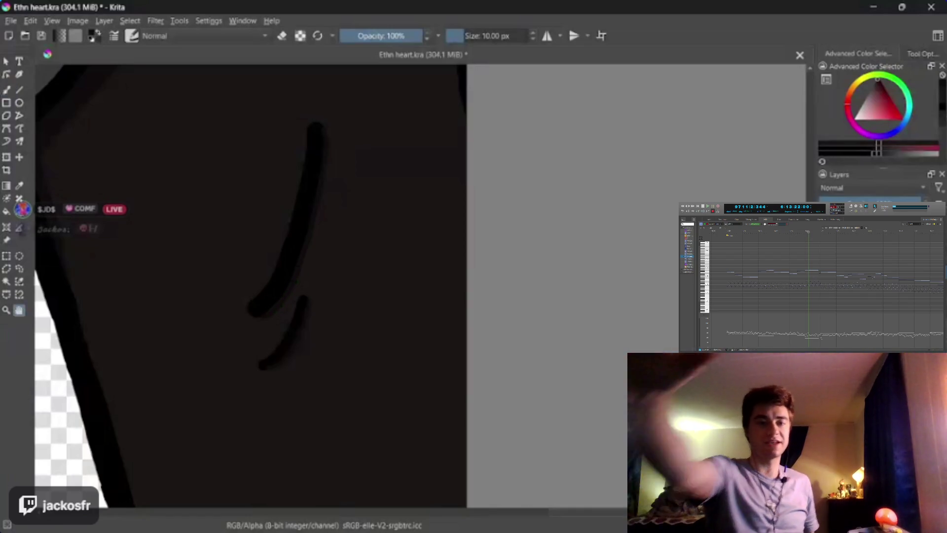
# Frame the grey collar's angled fold line at the shoulder at 133% zoom, ready to paint
pyautogui.moveTo(317, 242)
pyautogui.mouseDown()
pyautogui.moveTo(317, 454)
pyautogui.moveTo(326, 500)
pyautogui.mouseUp()
pyautogui.scroll(-2, 360, 203)
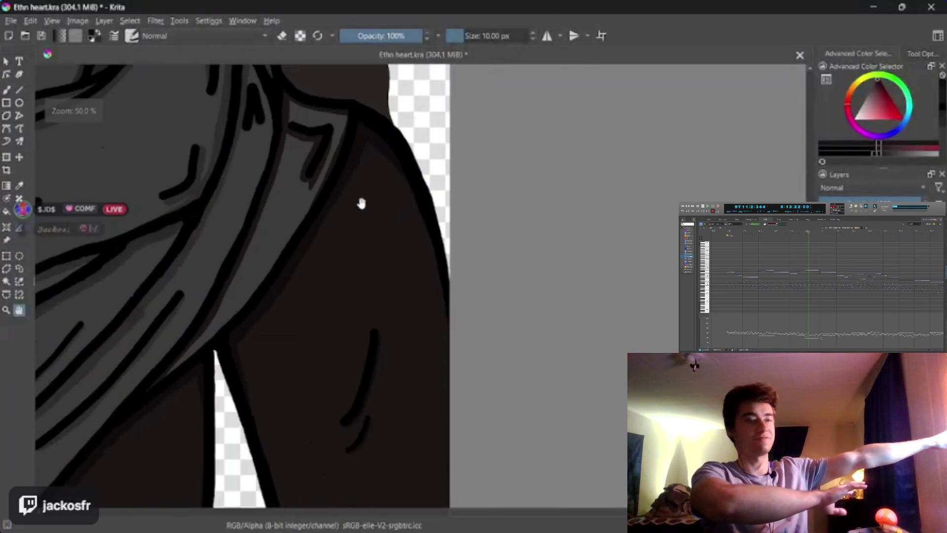
pyautogui.scroll(2, 397, 188)
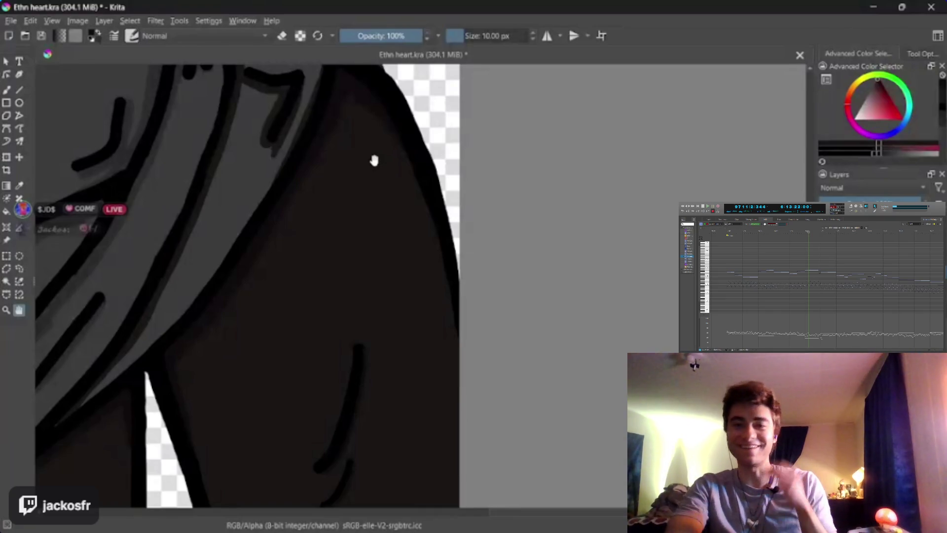
pyautogui.moveTo(374, 163); pyautogui.dragTo(309, 245)
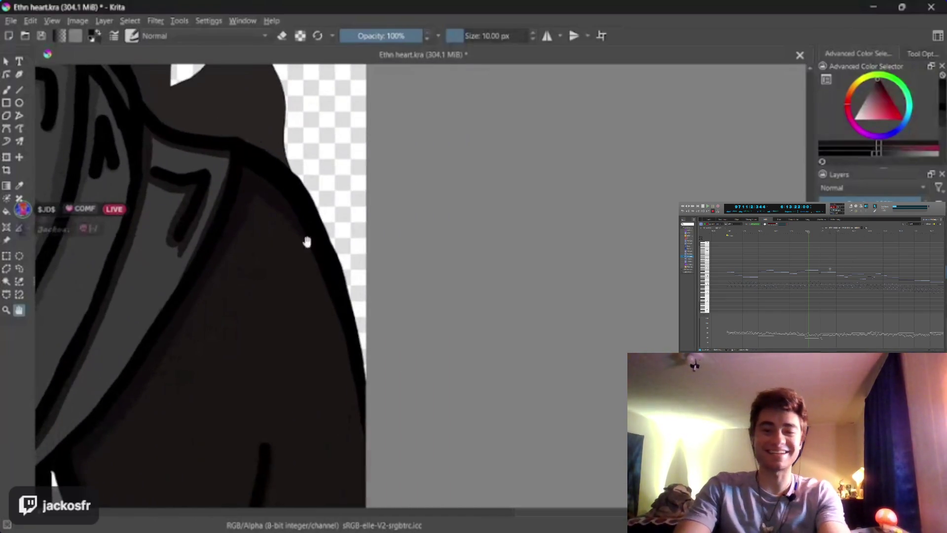
pyautogui.moveTo(385, 197)
pyautogui.mouseDown()
pyautogui.moveTo(308, 359)
pyautogui.moveTo(377, 275)
pyautogui.mouseUp()
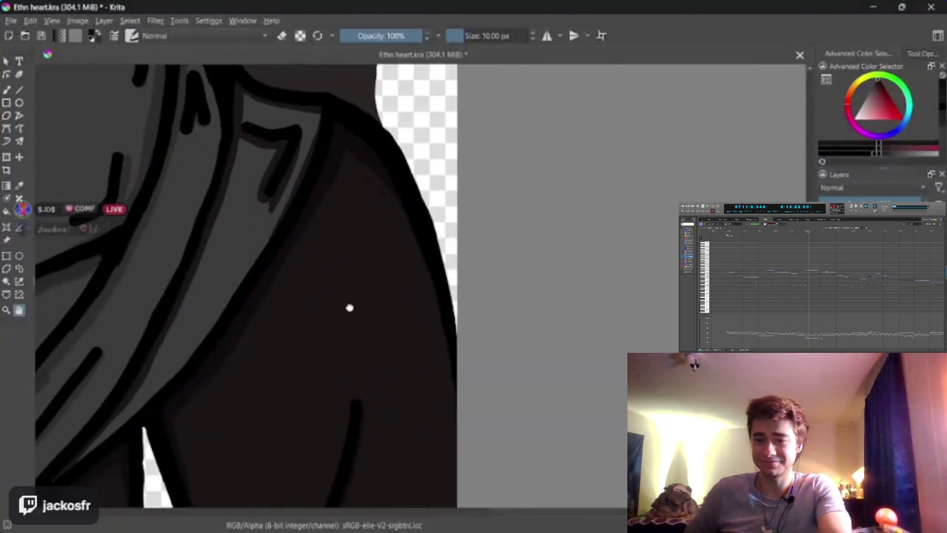
pyautogui.moveTo(348, 306)
pyautogui.mouseDown()
pyautogui.moveTo(406, 218)
pyautogui.moveTo(398, 328)
pyautogui.moveTo(368, 357)
pyautogui.moveTo(313, 312)
pyautogui.mouseUp()
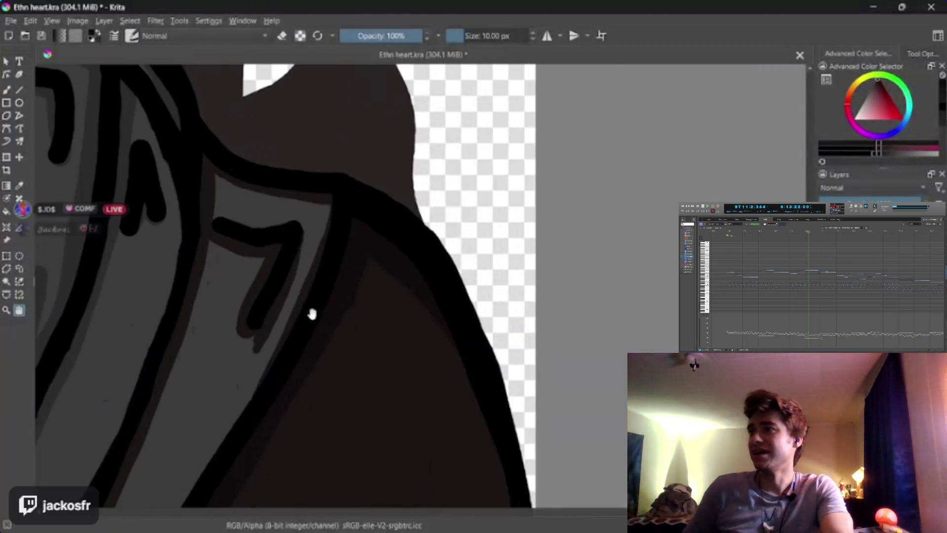
pyautogui.scroll(2, 313, 313)
pyautogui.press('b')
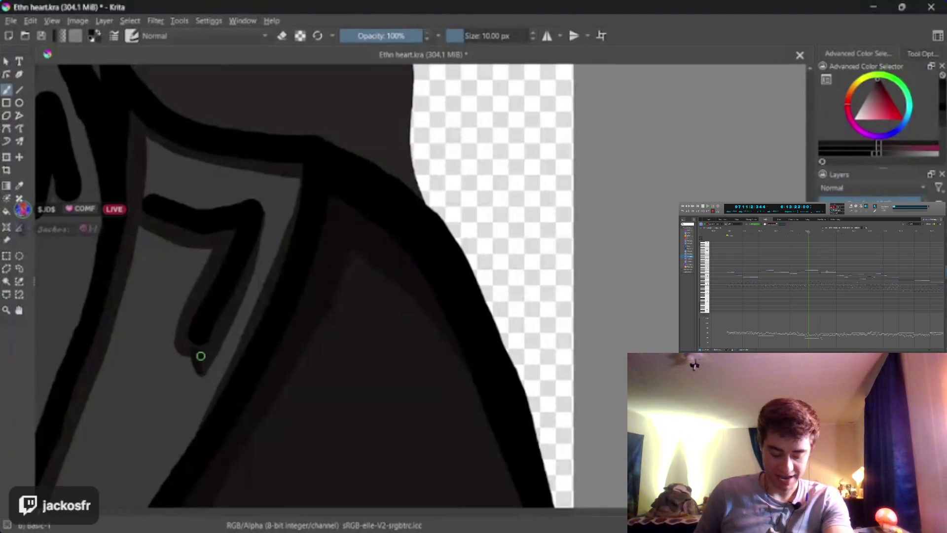
# Extend the angled collar fold line downward and add a thin dark stroke at its tip
pyautogui.moveTo(199, 331); pyautogui.dragTo(207, 313)
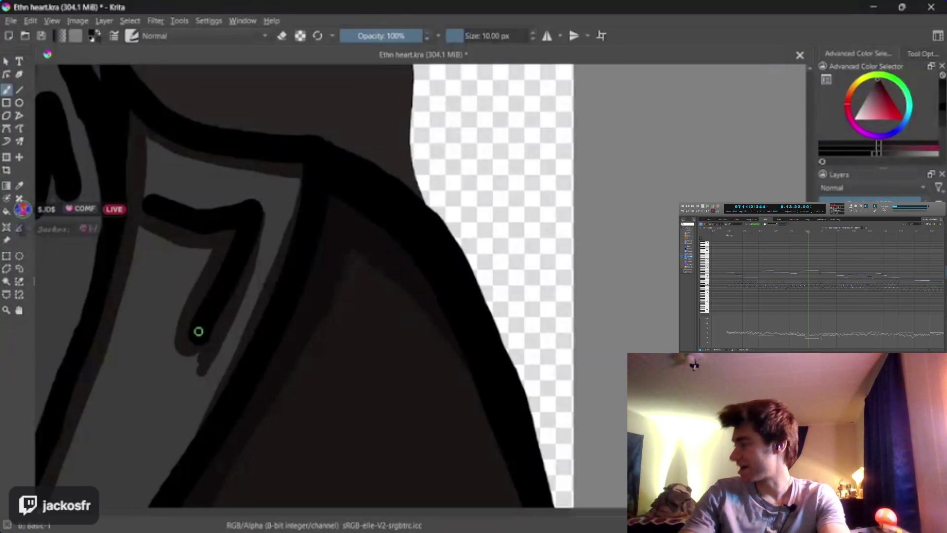
pyautogui.press('p')
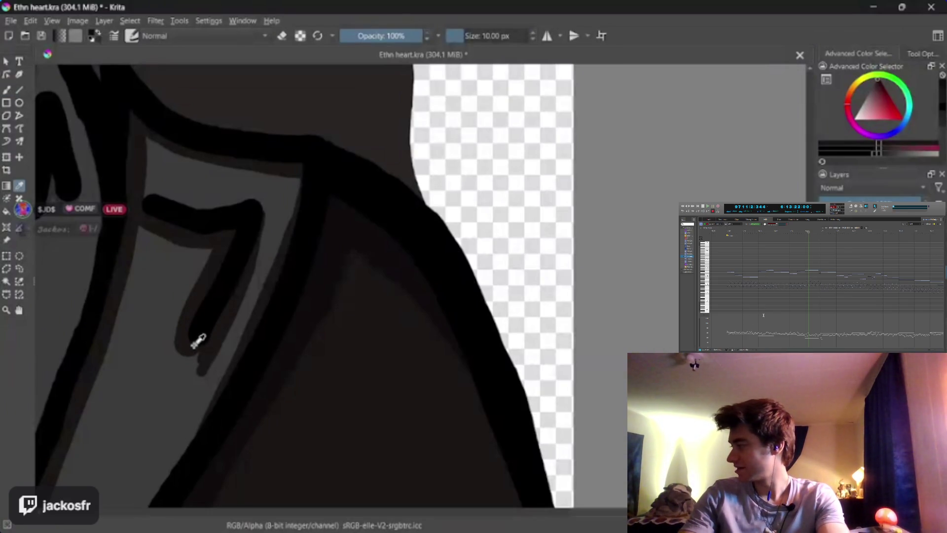
pyautogui.press('b')
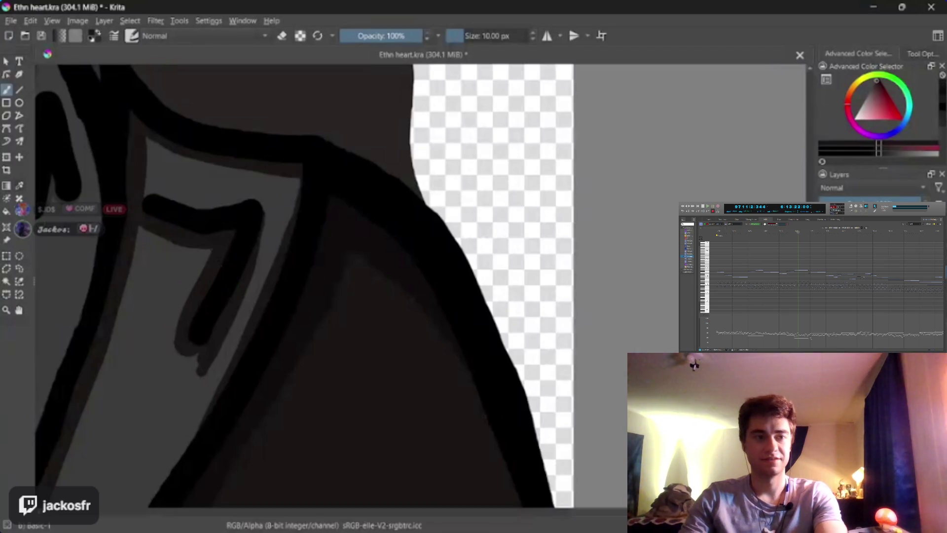
pyautogui.keyDown('ctrl'); pyautogui.click(169, 392); pyautogui.keyUp('ctrl')
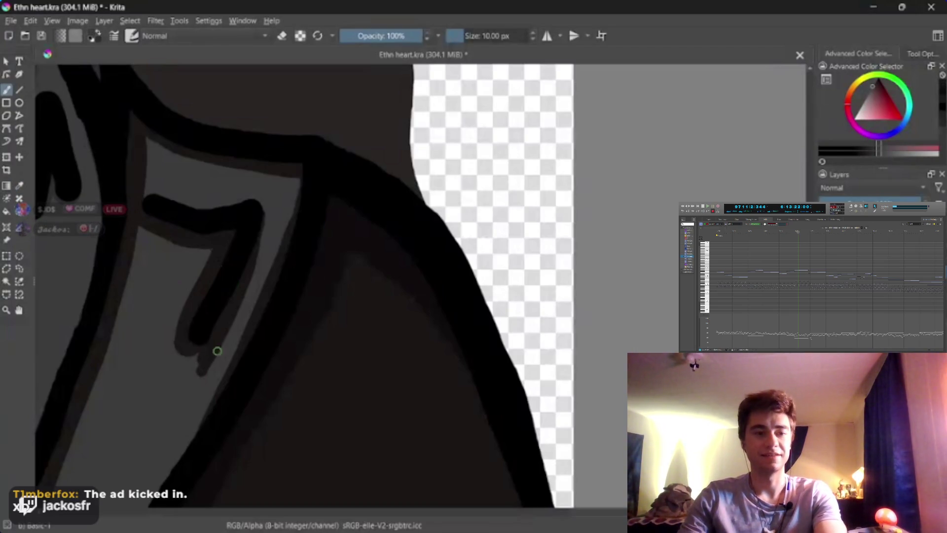
pyautogui.moveTo(204, 360)
pyautogui.mouseDown()
pyautogui.moveTo(220, 346)
pyautogui.moveTo(203, 368)
pyautogui.mouseUp()
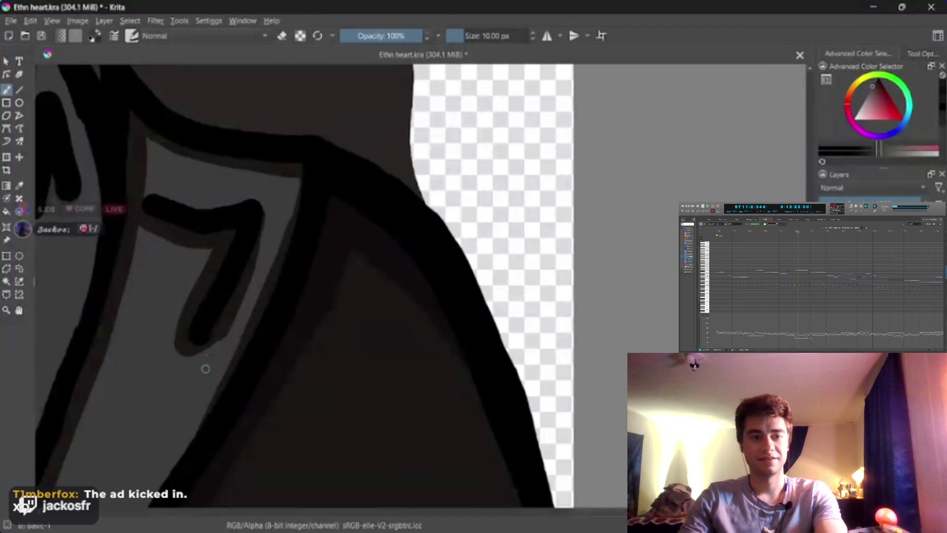
# Sample the fold line's black and extend its lower end, undoing two rejected tip strokes
pyautogui.press('ctrl')
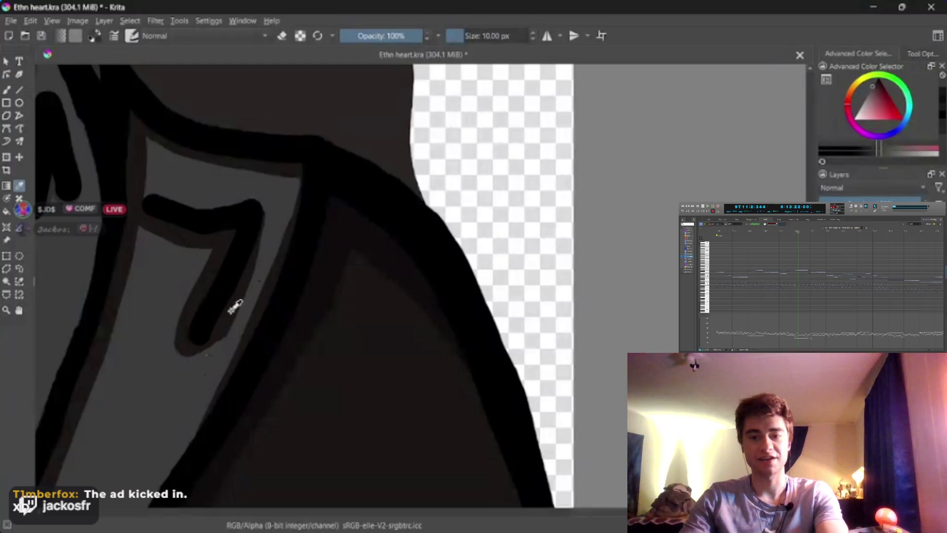
pyautogui.keyDown('ctrl'); pyautogui.click(229, 312); pyautogui.keyUp('ctrl')
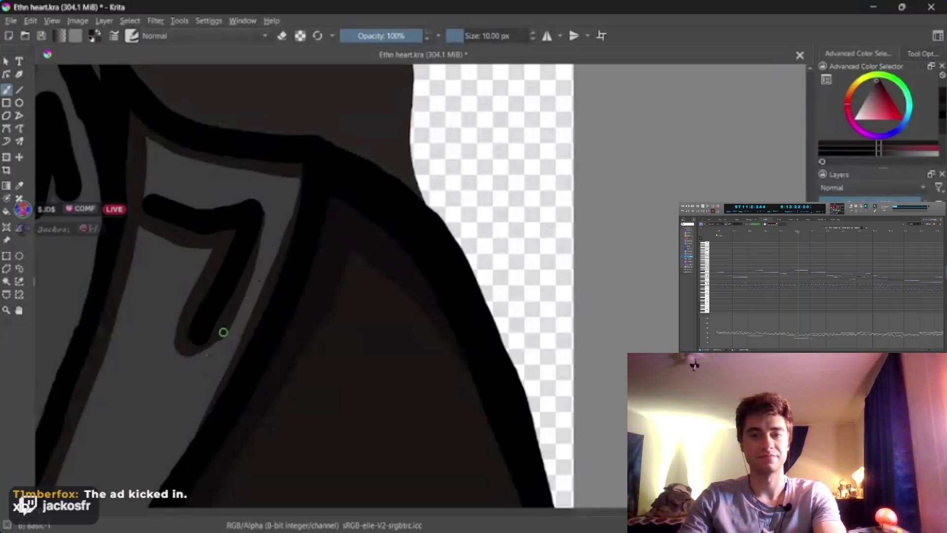
pyautogui.moveTo(216, 342)
pyautogui.mouseDown()
pyautogui.moveTo(201, 354)
pyautogui.moveTo(213, 345)
pyautogui.mouseUp()
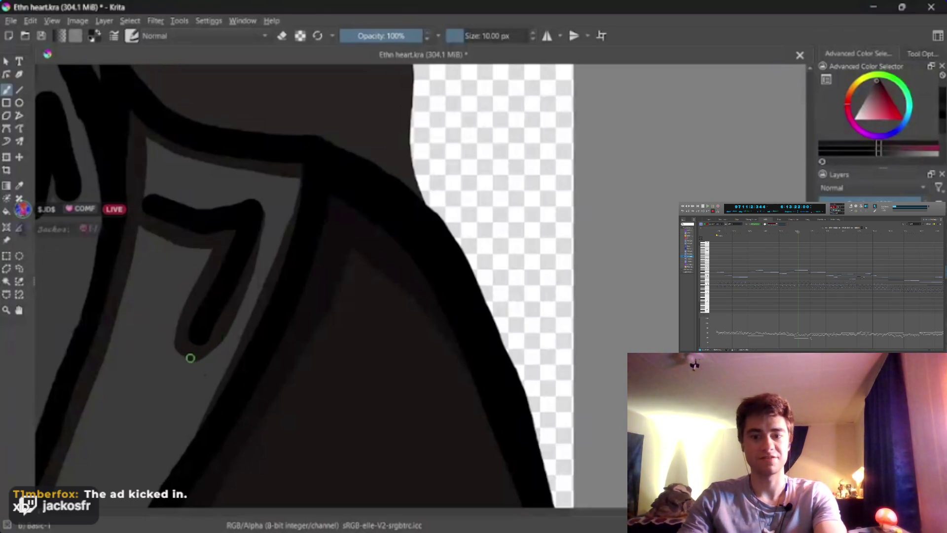
pyautogui.moveTo(179, 336)
pyautogui.mouseDown()
pyautogui.moveTo(177, 351)
pyautogui.moveTo(193, 353)
pyautogui.mouseUp()
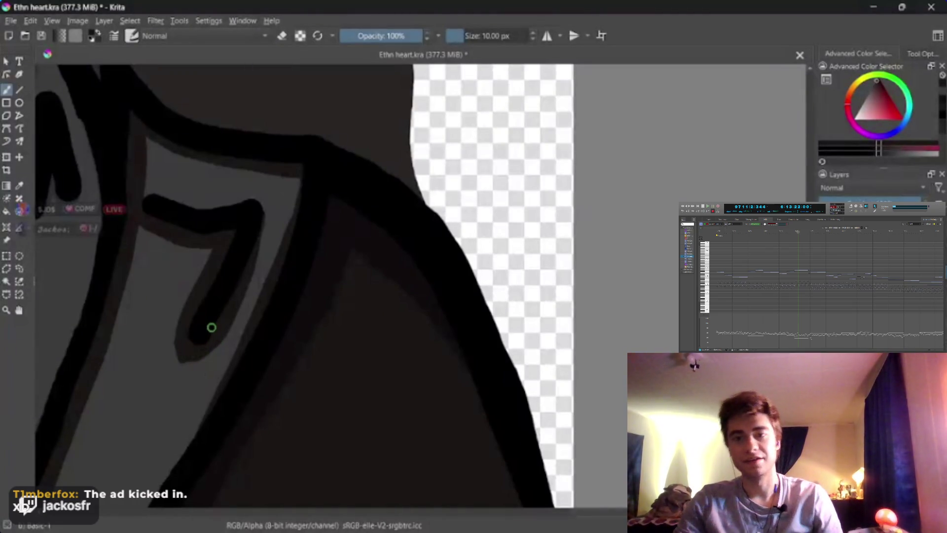
pyautogui.hotkey('ctrl', 'z')
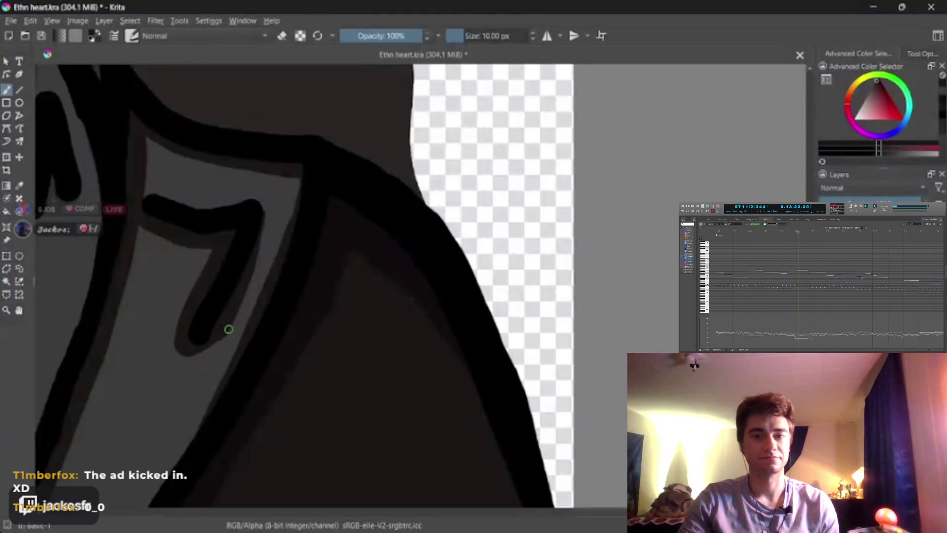
pyautogui.moveTo(227, 328); pyautogui.dragTo(186, 355)
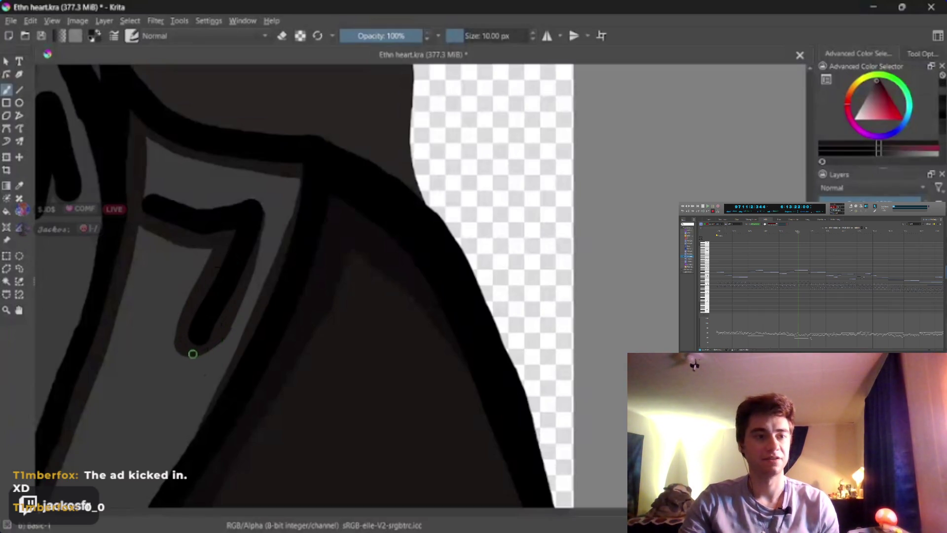
pyautogui.hotkey('ctrl', 'z')
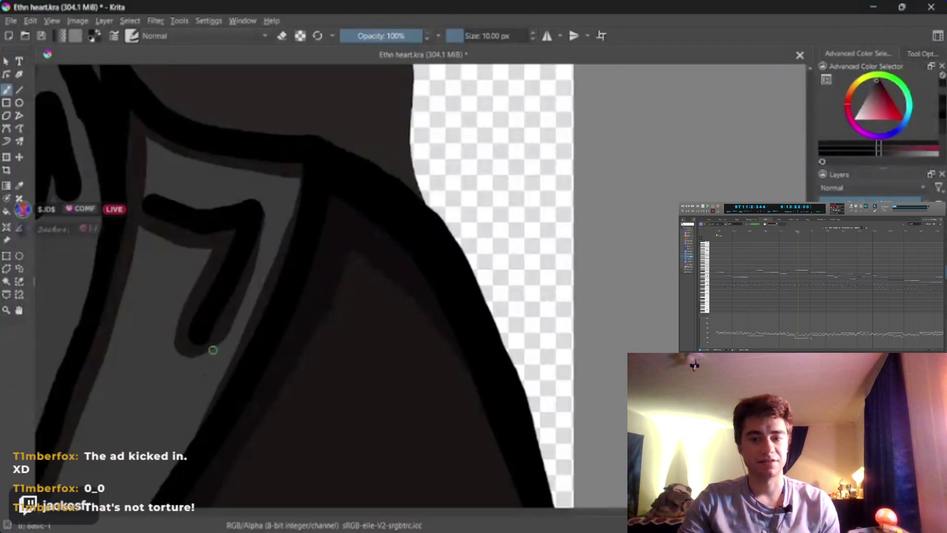
pyautogui.scroll(-3, 296, 296)
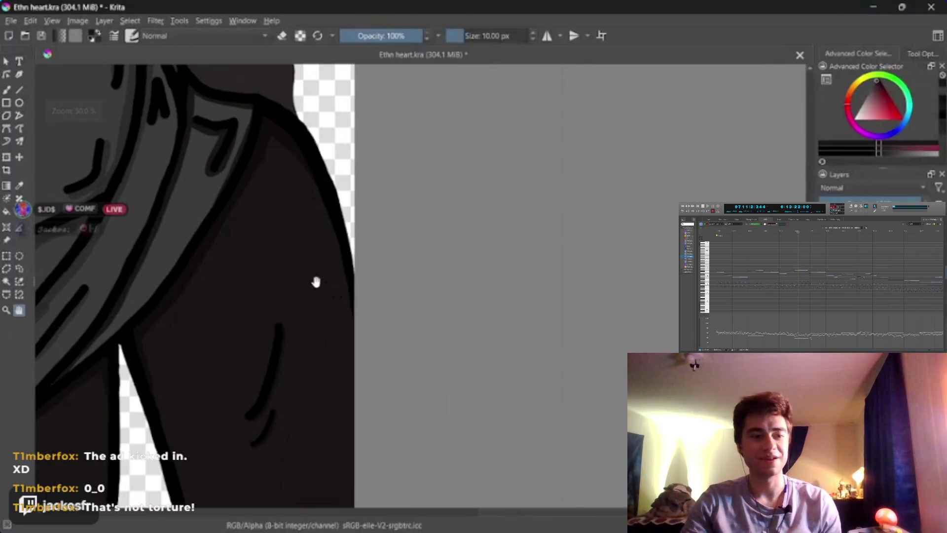
# Pan across the dark coat to inspect the hair strands, then return to the collar
pyautogui.moveTo(243, 276); pyautogui.dragTo(294, 286)
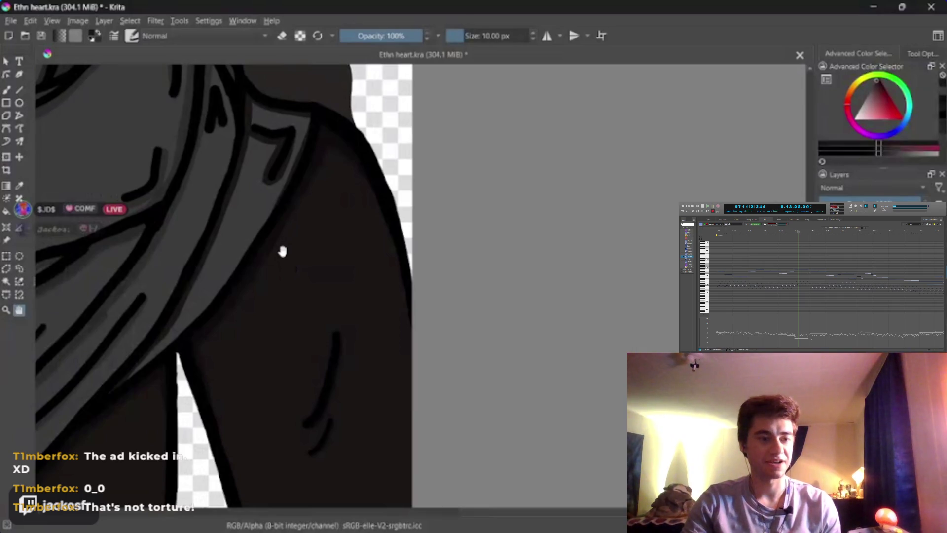
pyautogui.moveTo(271, 275)
pyautogui.mouseDown()
pyautogui.moveTo(317, 250)
pyautogui.moveTo(323, 277)
pyautogui.moveTo(257, 443)
pyautogui.mouseUp()
pyautogui.moveTo(315, 372)
pyautogui.mouseDown()
pyautogui.moveTo(306, 321)
pyautogui.moveTo(368, 186)
pyautogui.mouseUp()
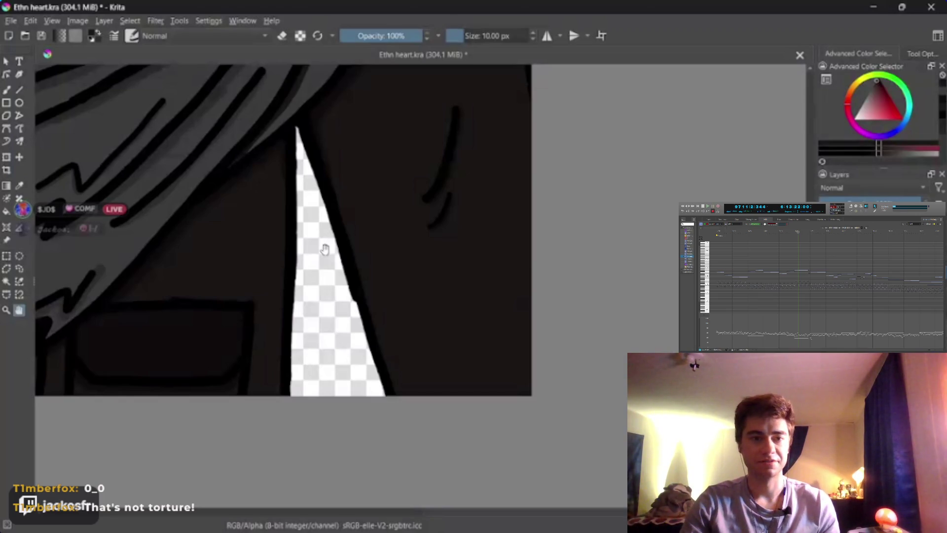
pyautogui.moveTo(366, 197)
pyautogui.mouseDown()
pyautogui.moveTo(350, 218)
pyautogui.moveTo(374, 191)
pyautogui.moveTo(361, 324)
pyautogui.mouseUp()
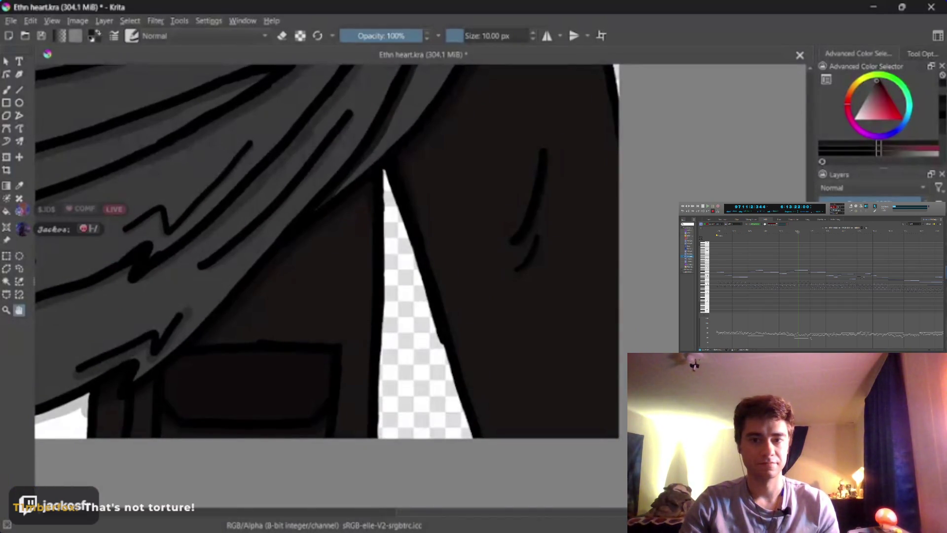
pyautogui.moveTo(443, 207); pyautogui.dragTo(232, 461)
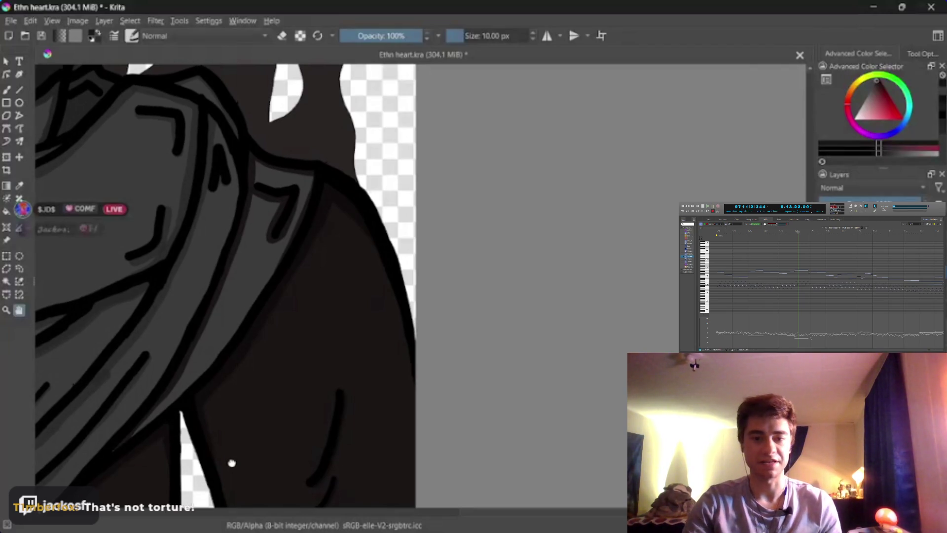
# Zoom out over the shoulder and arm and sketch two black finger strokes across it
pyautogui.scroll(-2, 342, 315)
pyautogui.scroll(-2, 341, 217)
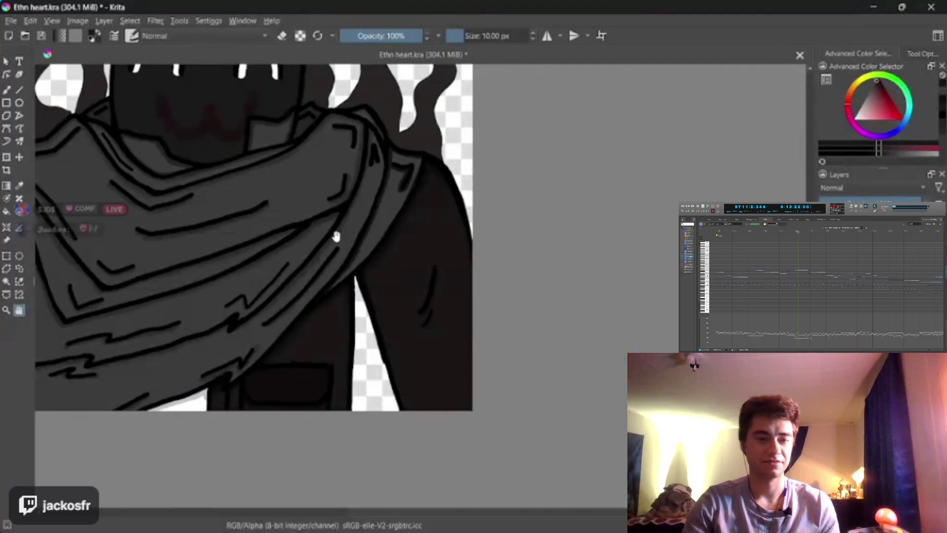
pyautogui.moveTo(435, 230)
pyautogui.mouseDown()
pyautogui.moveTo(364, 249)
pyautogui.moveTo(340, 195)
pyautogui.moveTo(296, 218)
pyautogui.mouseUp()
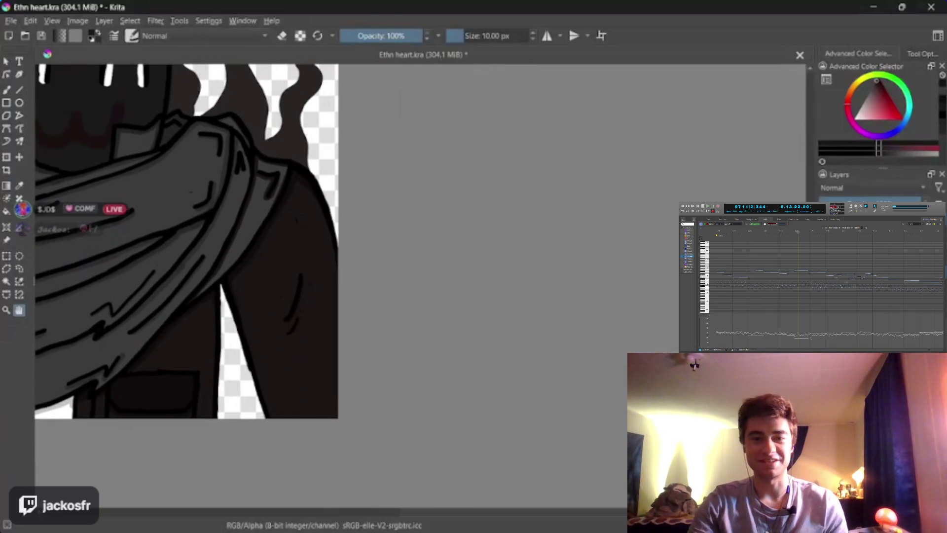
pyautogui.moveTo(180, 318); pyautogui.dragTo(267, 416)
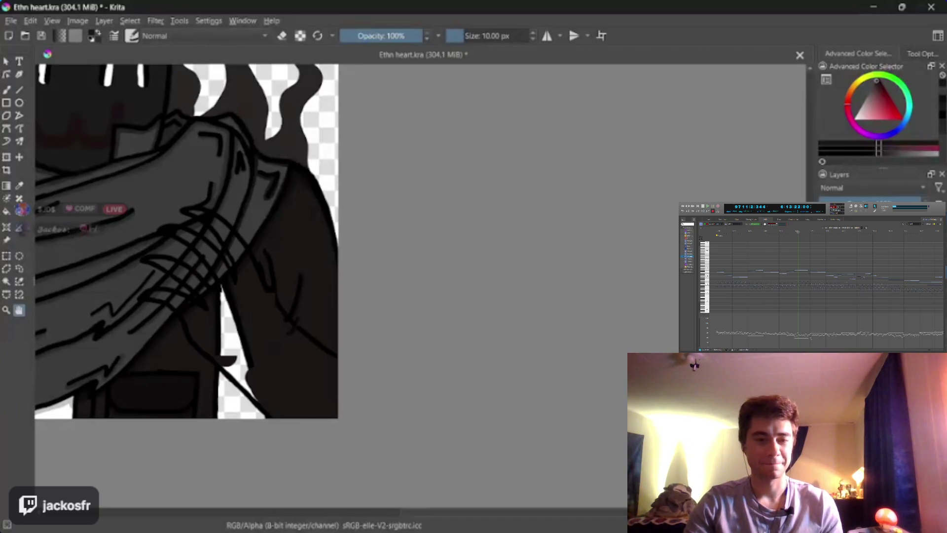
pyautogui.moveTo(217, 328); pyautogui.dragTo(237, 356)
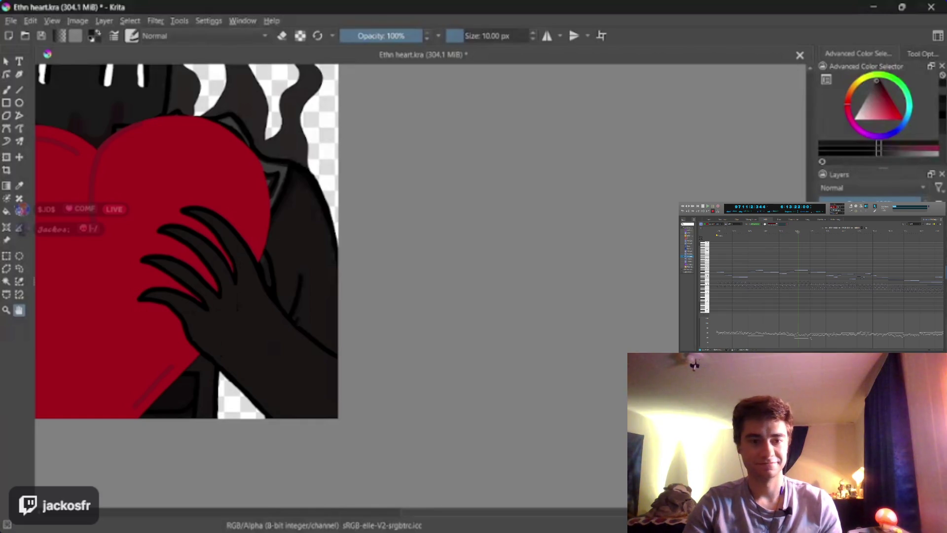
# Zoom in on the heart's tip and paint a dark fill stroke between the fingers, undoing the extra outline stroke
pyautogui.scroll(4, 220, 213)
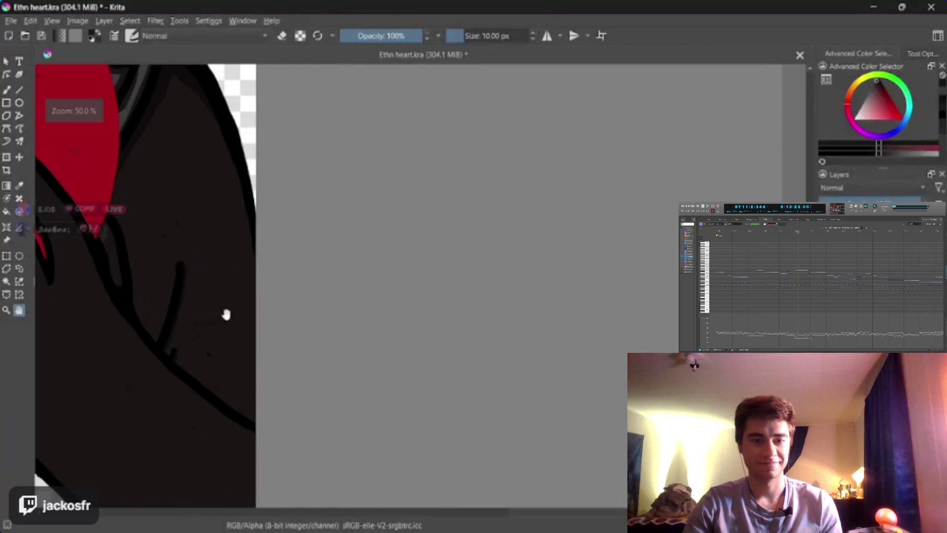
pyautogui.scroll(5, 415, 336)
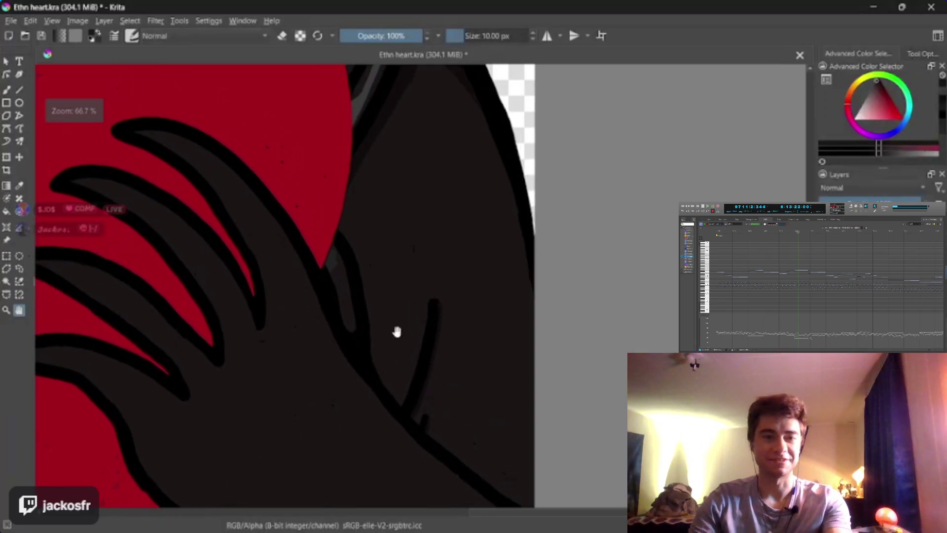
pyautogui.moveTo(419, 409); pyautogui.dragTo(424, 291)
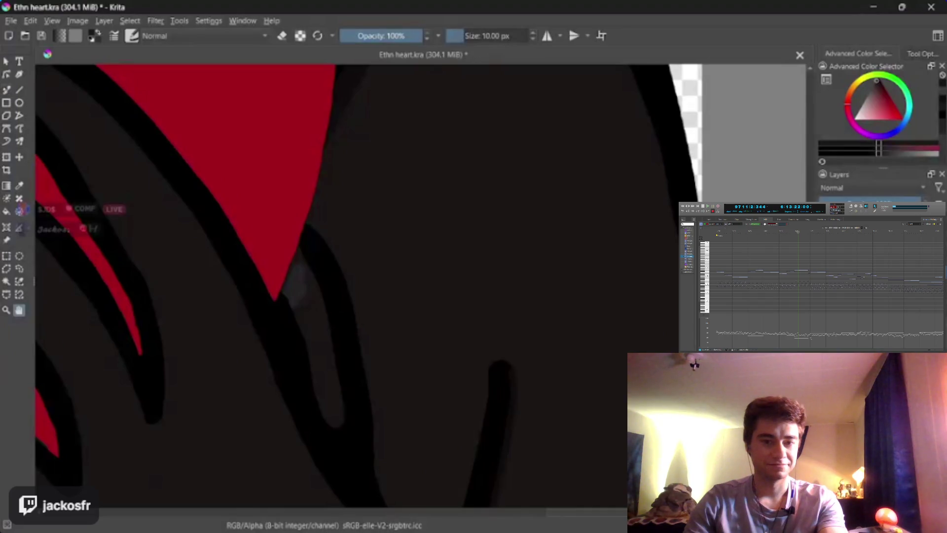
pyautogui.press('b')
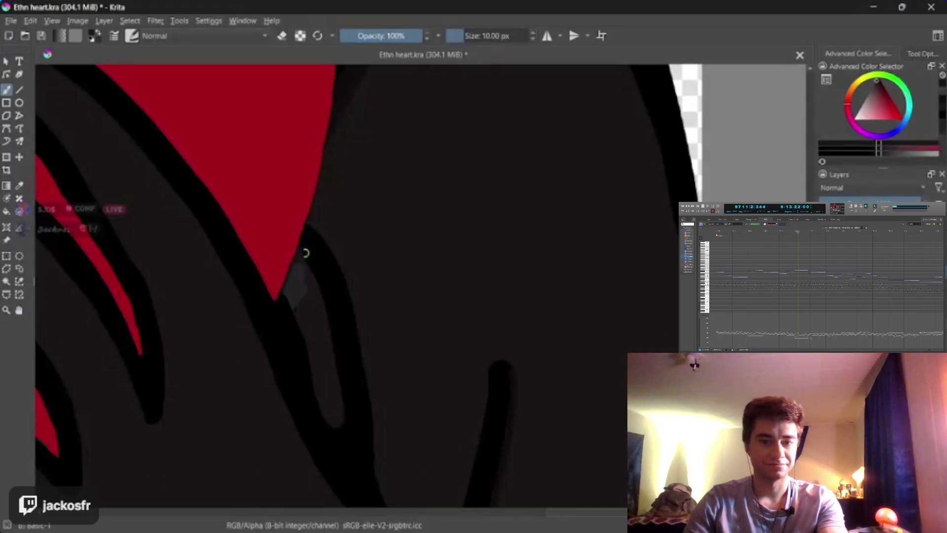
pyautogui.press('p')
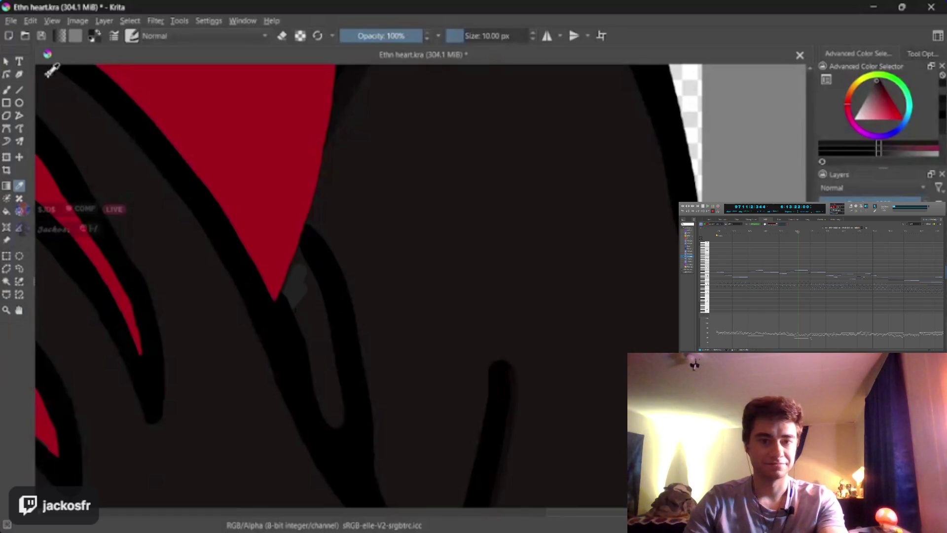
pyautogui.click(6, 90)
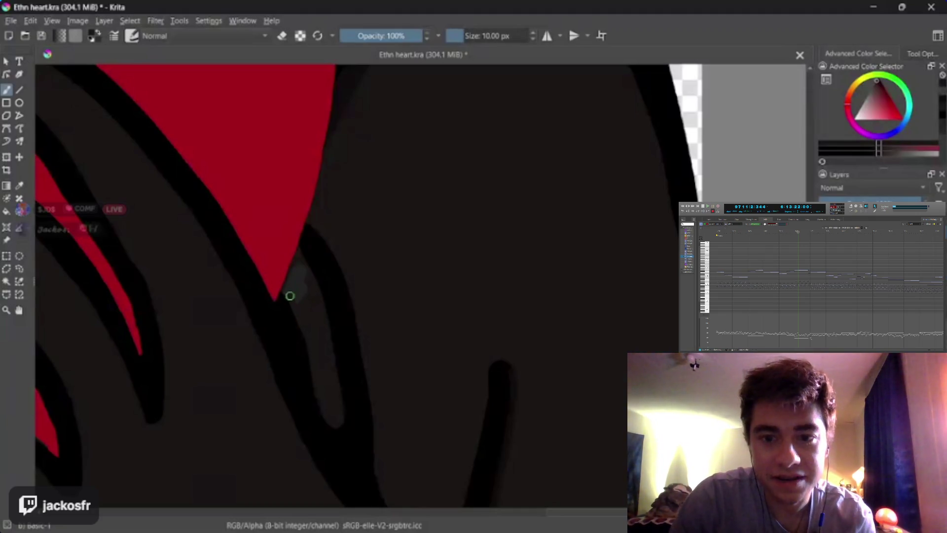
pyautogui.moveTo(297, 276); pyautogui.dragTo(299, 298)
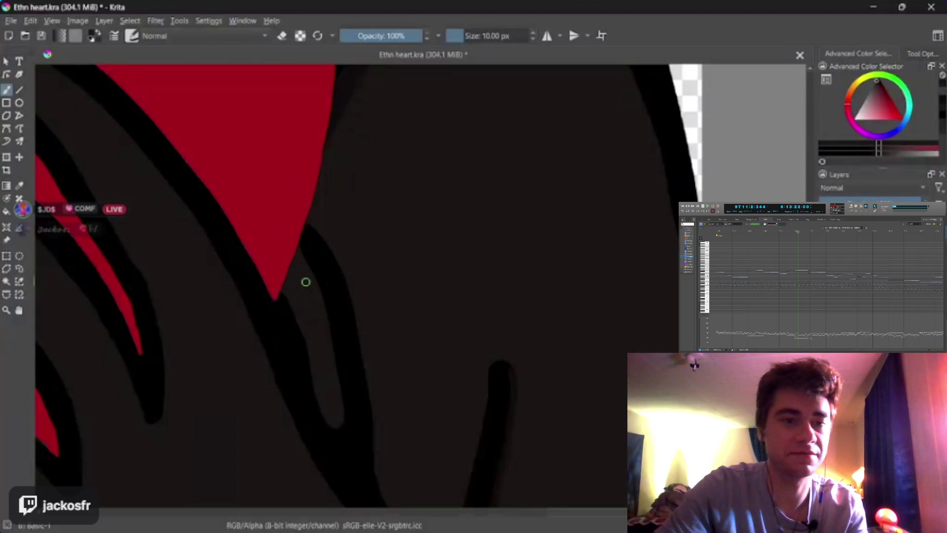
pyautogui.moveTo(305, 282)
pyautogui.mouseDown()
pyautogui.moveTo(319, 330)
pyautogui.moveTo(339, 259)
pyautogui.mouseUp()
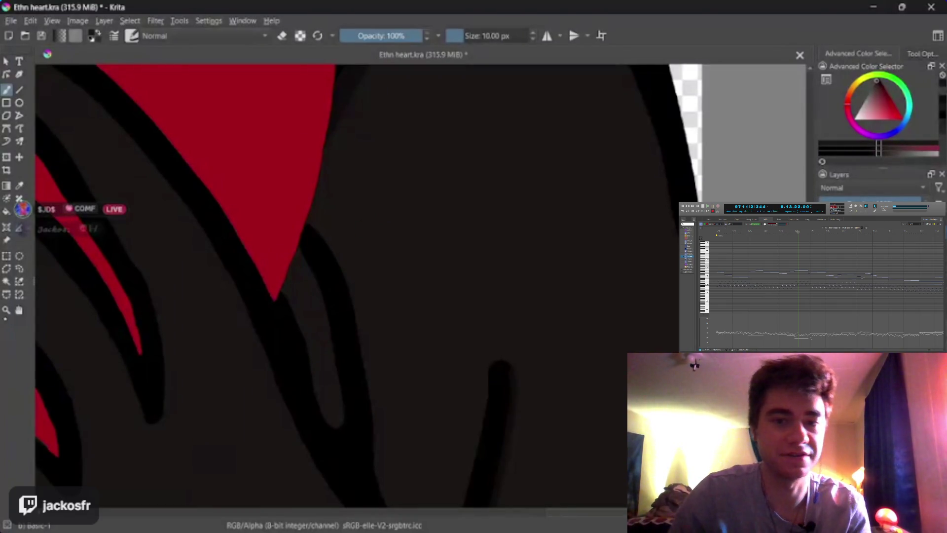
pyautogui.hotkey('ctrl', 'z')
pyautogui.scroll(-5, 344, 239)
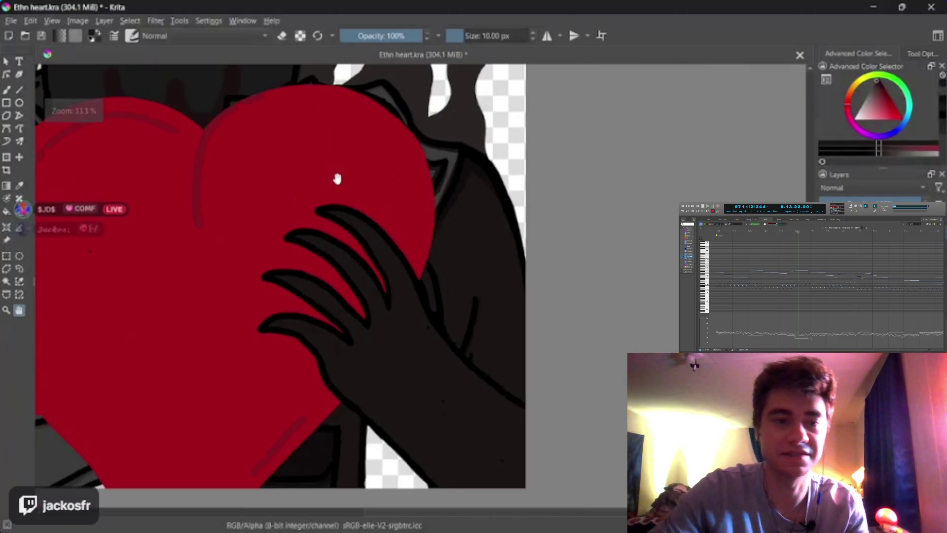
pyautogui.scroll(-3, 328, 197)
pyautogui.scroll(-2, 321, 194)
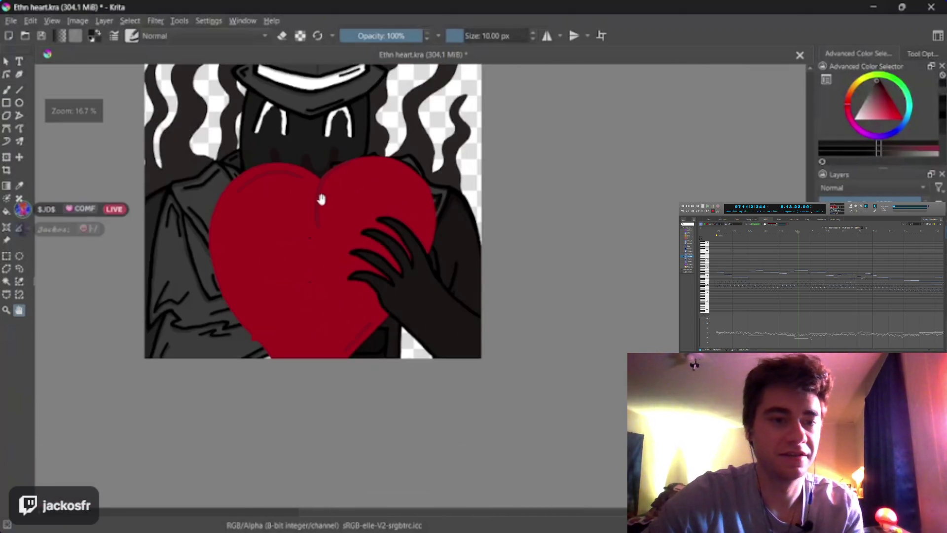
pyautogui.scroll(2, 334, 205)
pyautogui.moveTo(334, 205)
pyautogui.mouseDown()
pyautogui.moveTo(387, 209)
pyautogui.moveTo(429, 247)
pyautogui.mouseUp()
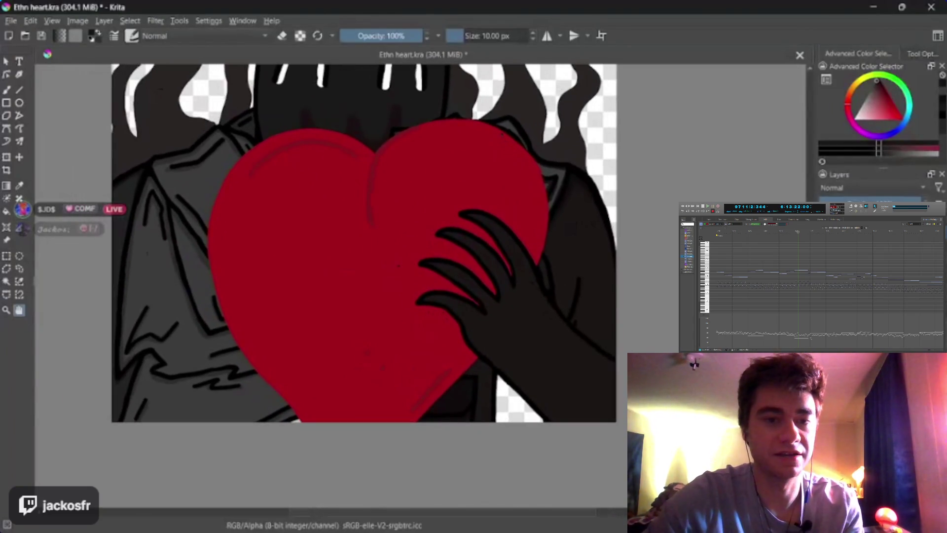
pyautogui.scroll(3, 429, 335)
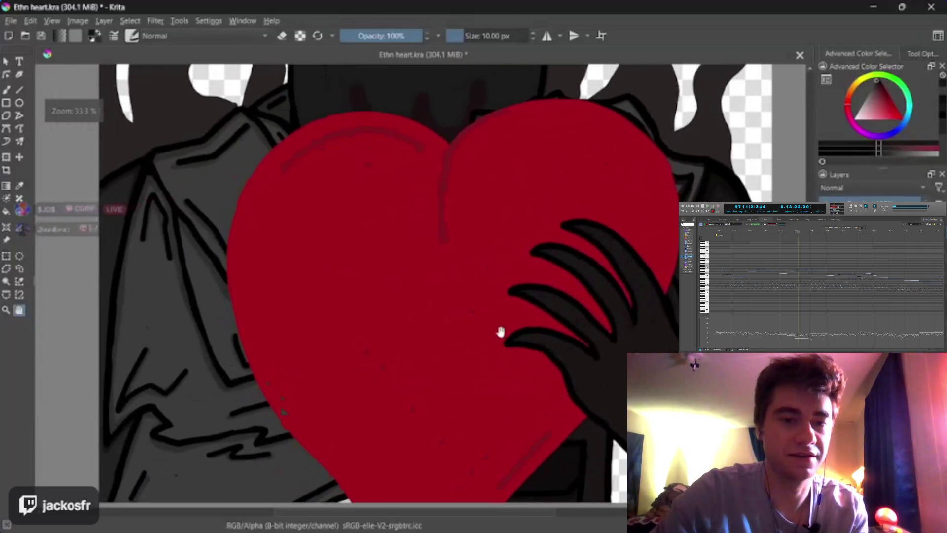
pyautogui.moveTo(508, 330); pyautogui.dragTo(543, 353)
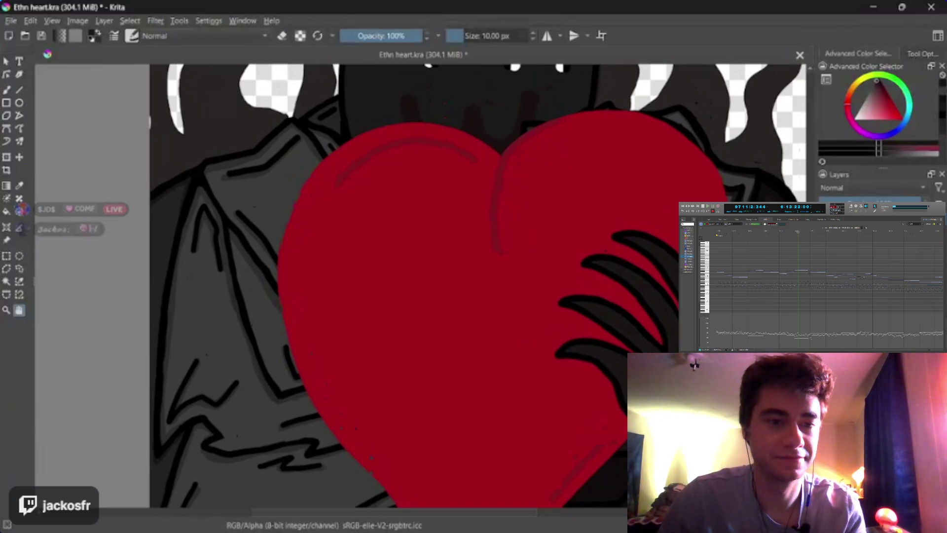
pyautogui.hotkey('ctrl', 'z')
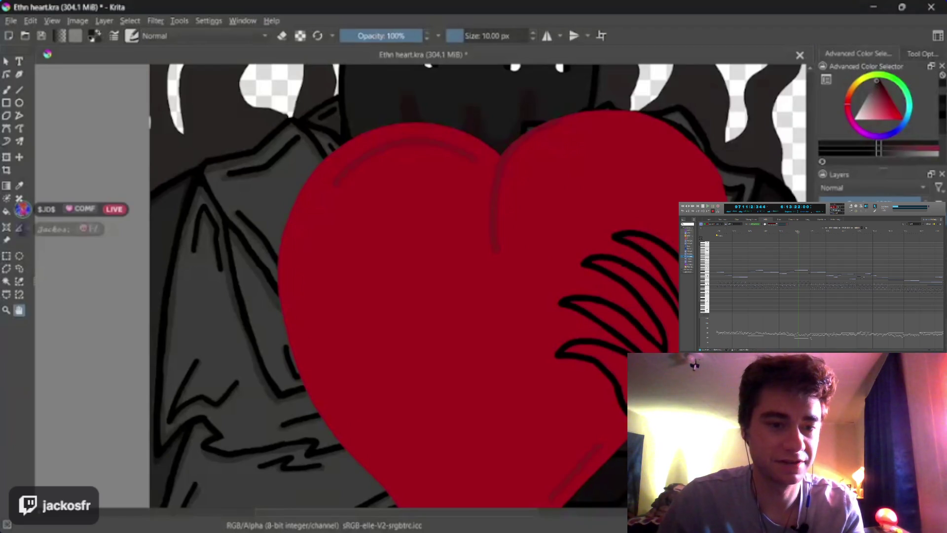
pyautogui.hotkey('ctrl', 'shift', 'z')
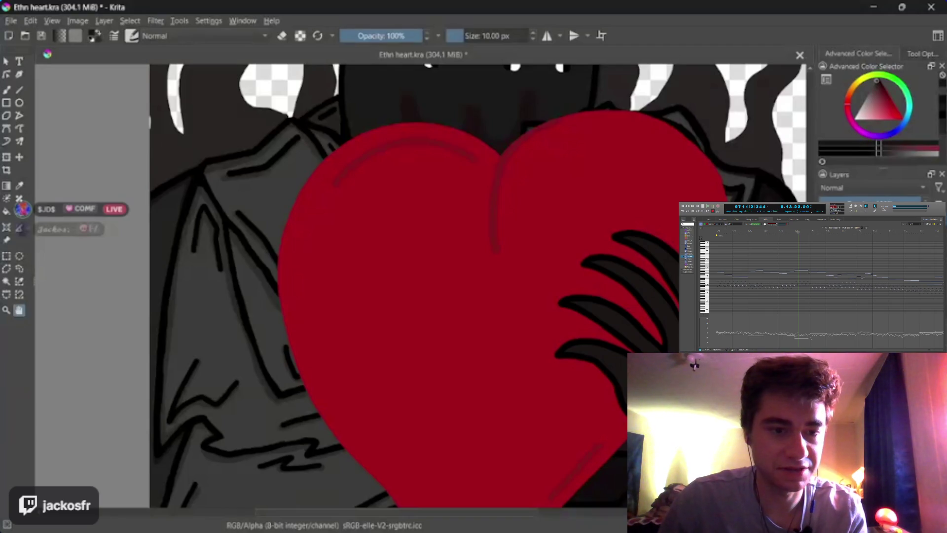
pyautogui.hotkey('ctrl', 'z')
pyautogui.hotkey('ctrl', 'shift', 'z')
pyautogui.hotkey('ctrl', 'z')
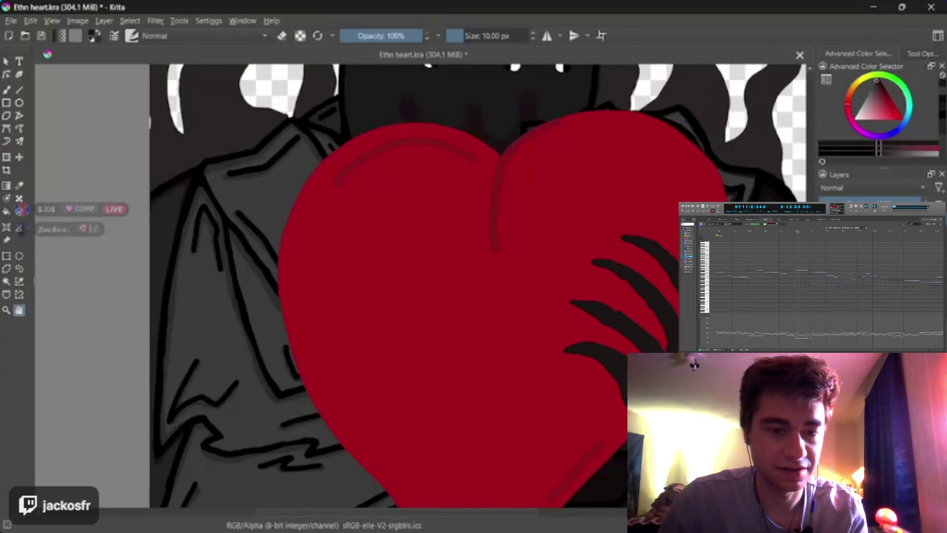
pyautogui.hotkey('ctrl', 'shift', 'z')
pyautogui.hotkey('ctrl', 'z')
pyautogui.hotkey('ctrl', 'shift', 'z')
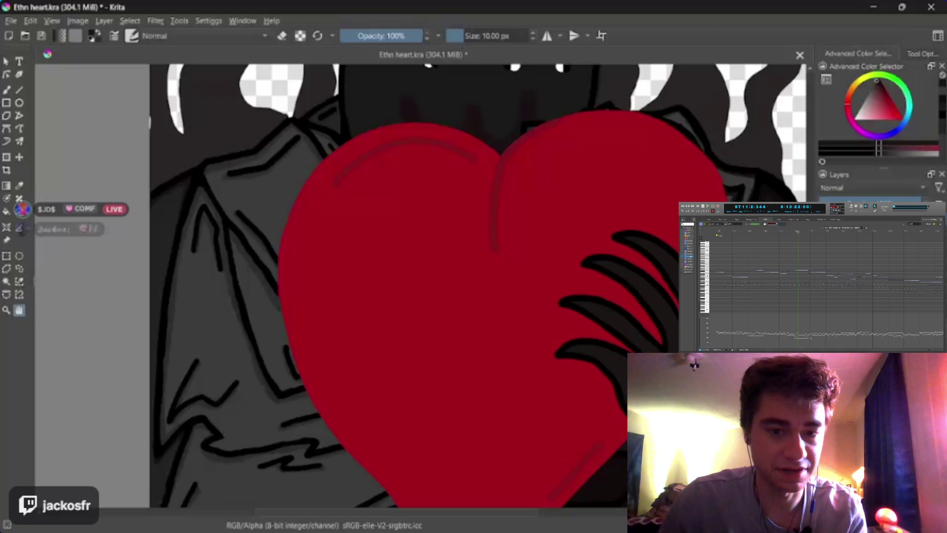
pyautogui.hotkey('ctrl', 'z')
pyautogui.hotkey('ctrl', 'shift', 'z')
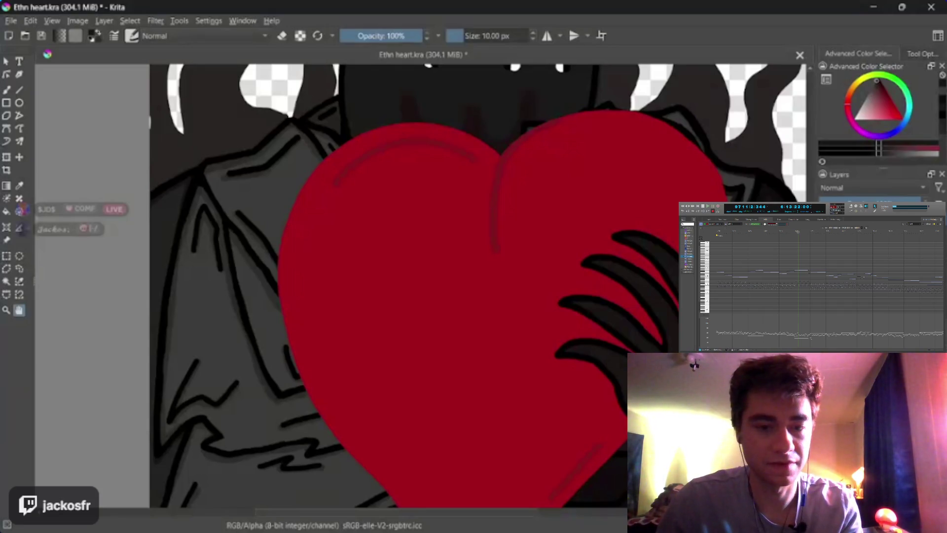
pyautogui.scroll(3, 336, 218)
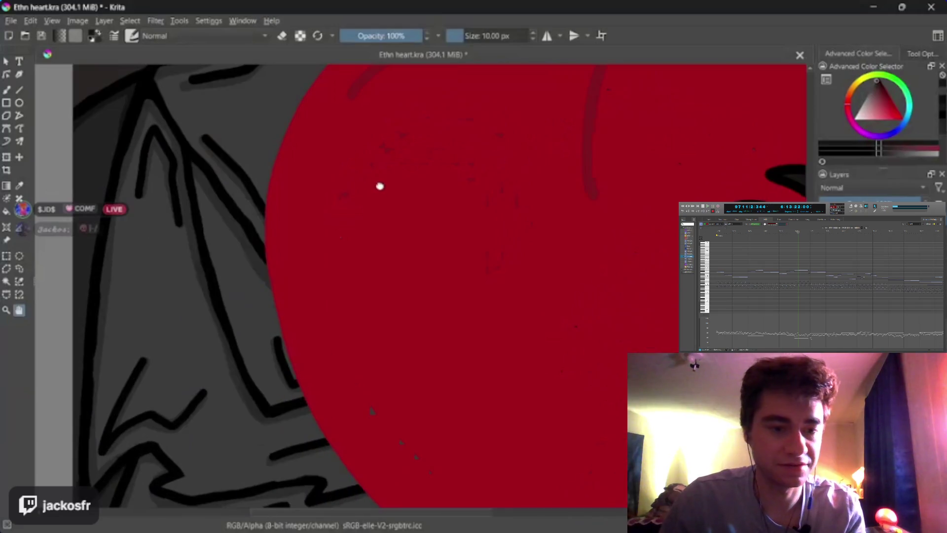
pyautogui.scroll(-1, 337, 222)
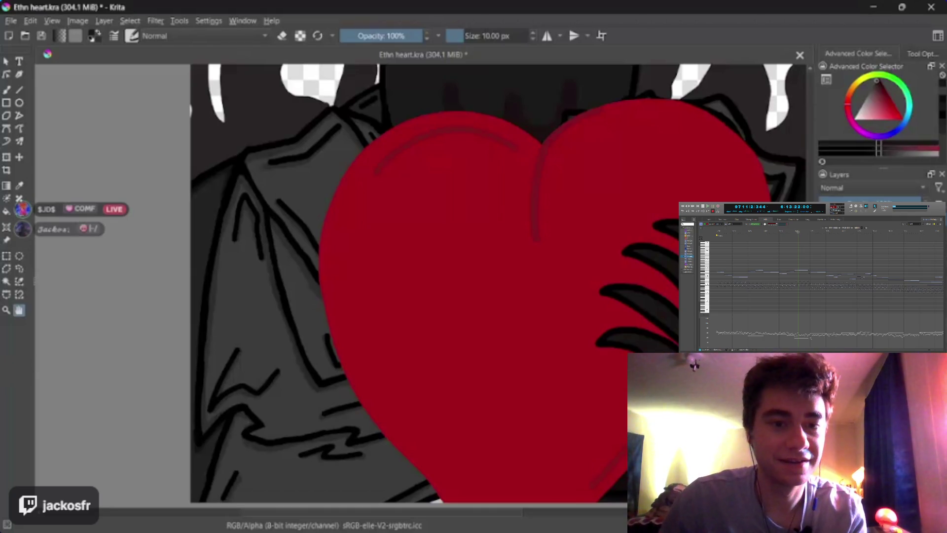
pyautogui.scroll(3, 345, 250)
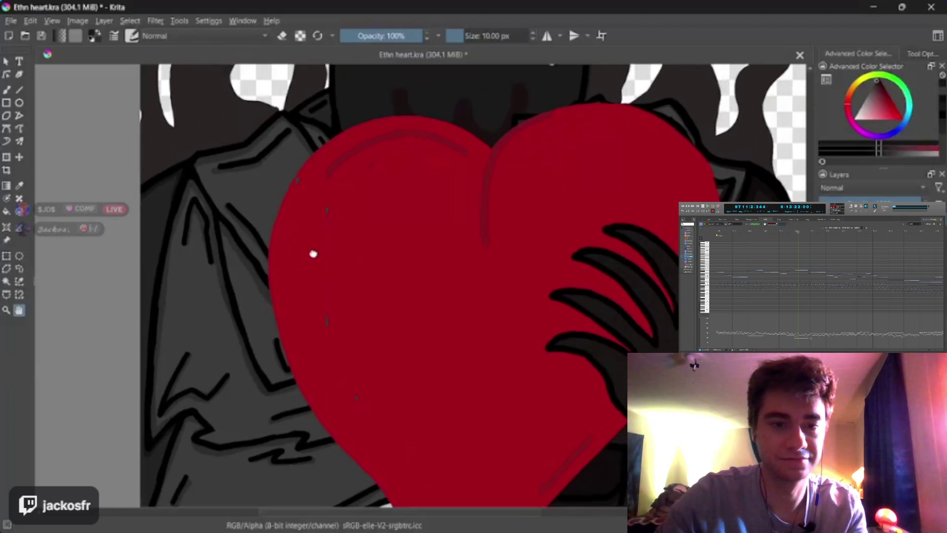
pyautogui.moveTo(338, 252); pyautogui.dragTo(338, 221)
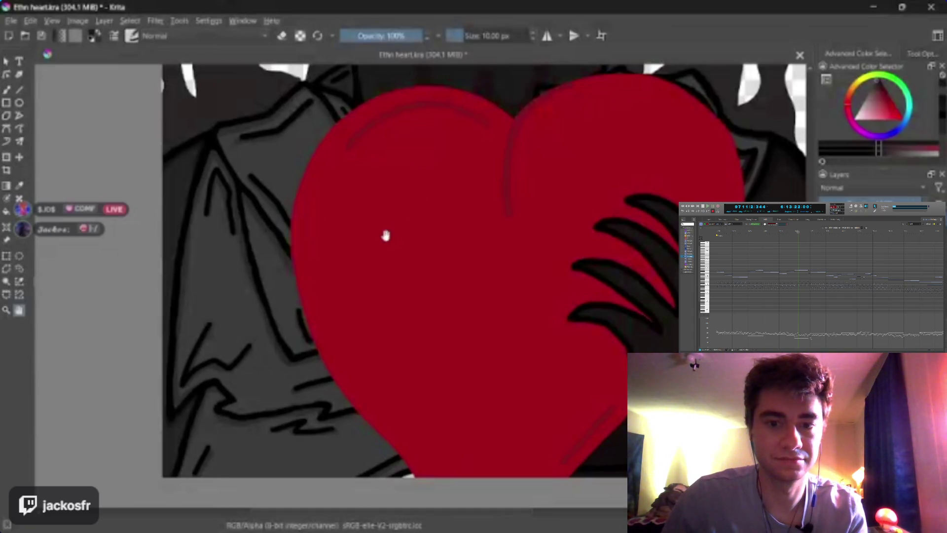
pyautogui.moveTo(385, 235)
pyautogui.mouseDown()
pyautogui.moveTo(389, 220)
pyautogui.moveTo(371, 262)
pyautogui.mouseUp()
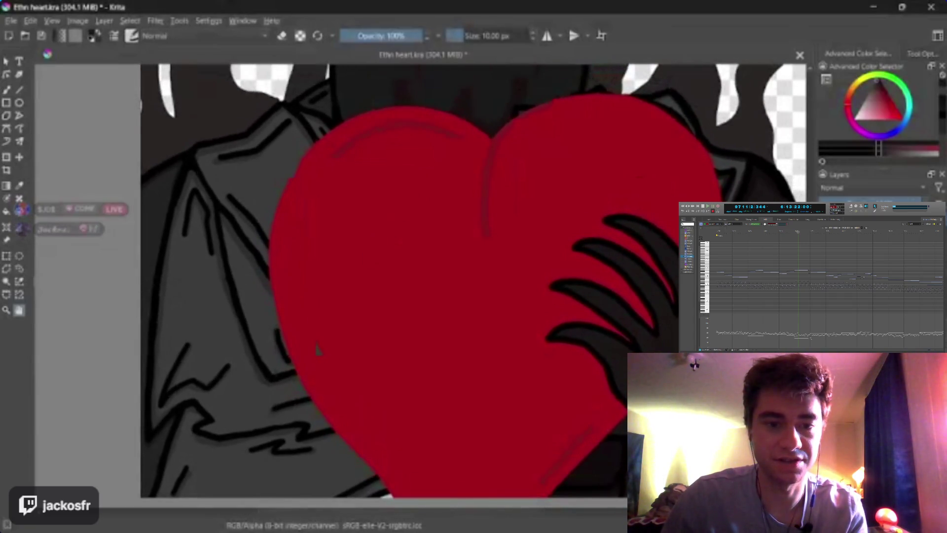
pyautogui.moveTo(474, 243)
pyautogui.mouseDown()
pyautogui.moveTo(467, 260)
pyautogui.moveTo(463, 214)
pyautogui.mouseUp()
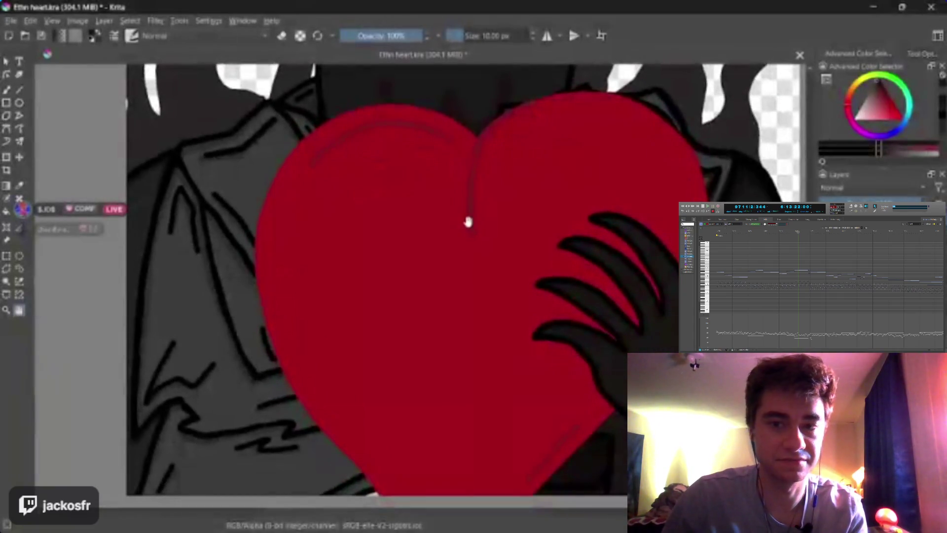
pyautogui.scroll(1, 466, 227)
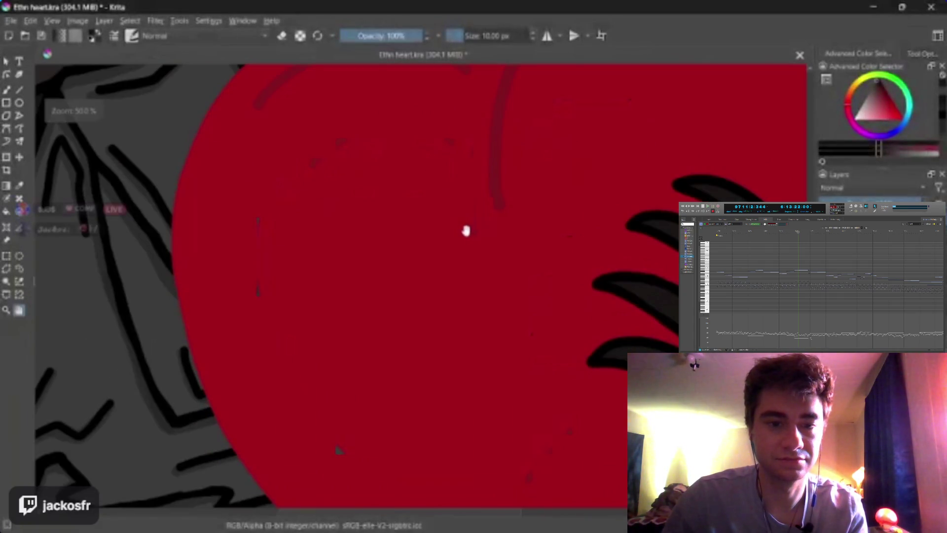
pyautogui.scroll(-1, 467, 227)
pyautogui.scroll(1, 467, 226)
pyautogui.scroll(-1, 466, 226)
pyautogui.scroll(1, 465, 226)
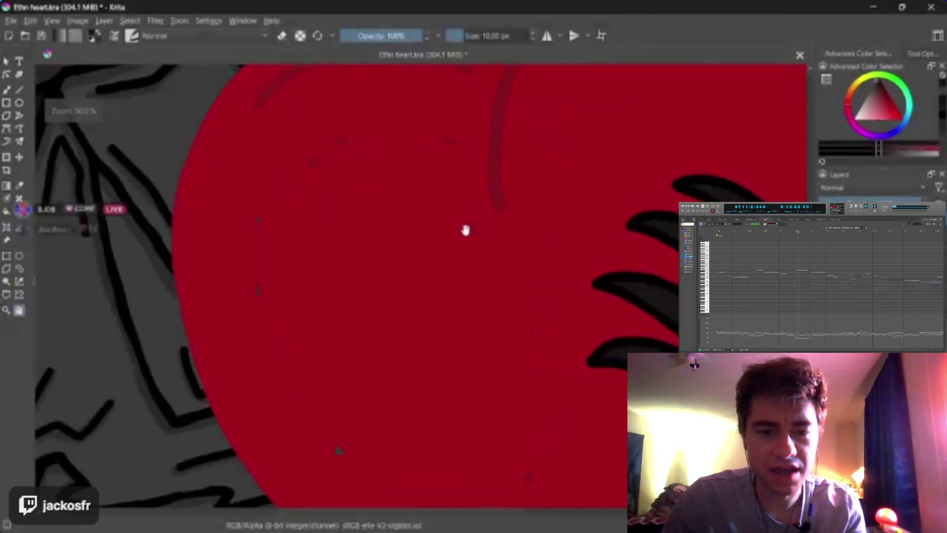
pyautogui.scroll(-1, 466, 227)
pyautogui.scroll(1, 465, 230)
pyautogui.scroll(-1, 463, 230)
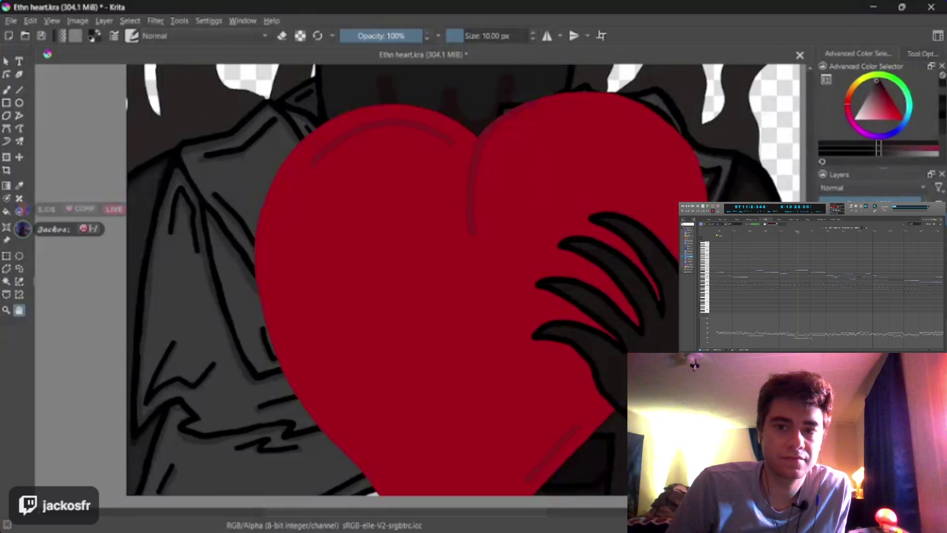
pyautogui.scroll(5, 327, 184)
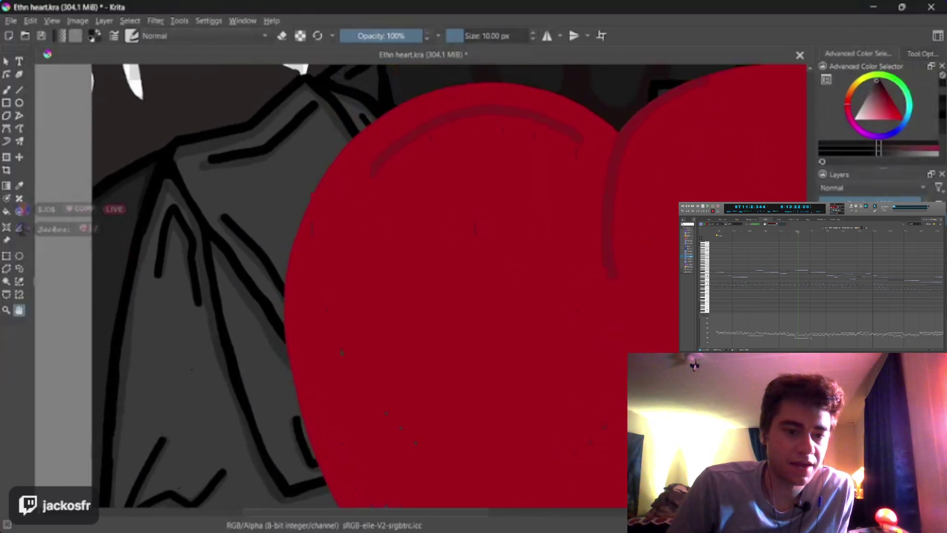
# Zoom out and enlarge the Freehand Brush to 41 px
pyautogui.scroll(-4, 423, 347)
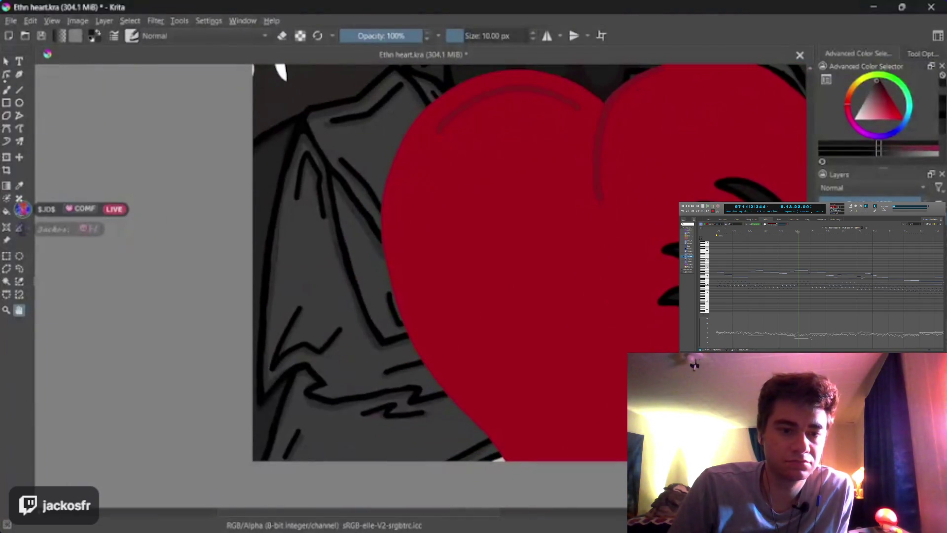
pyautogui.press('b')
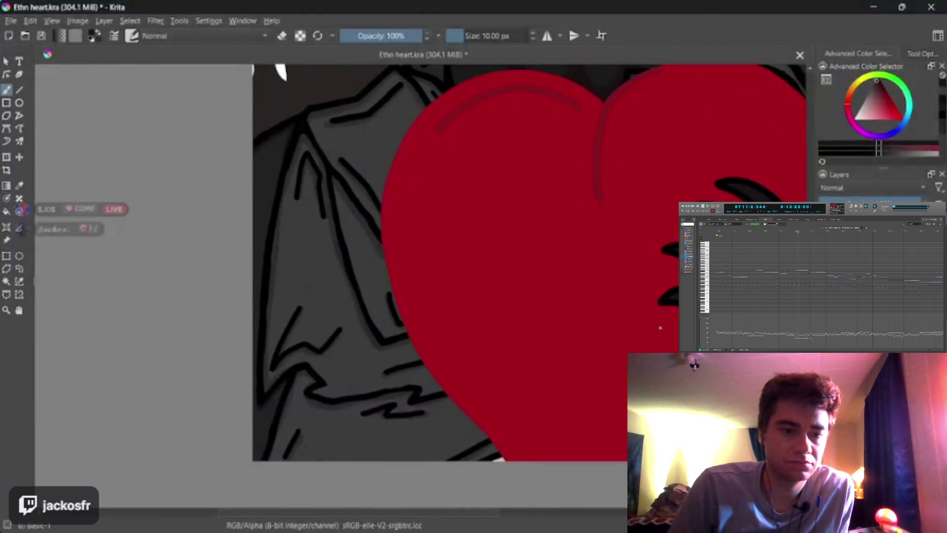
pyautogui.press(']')
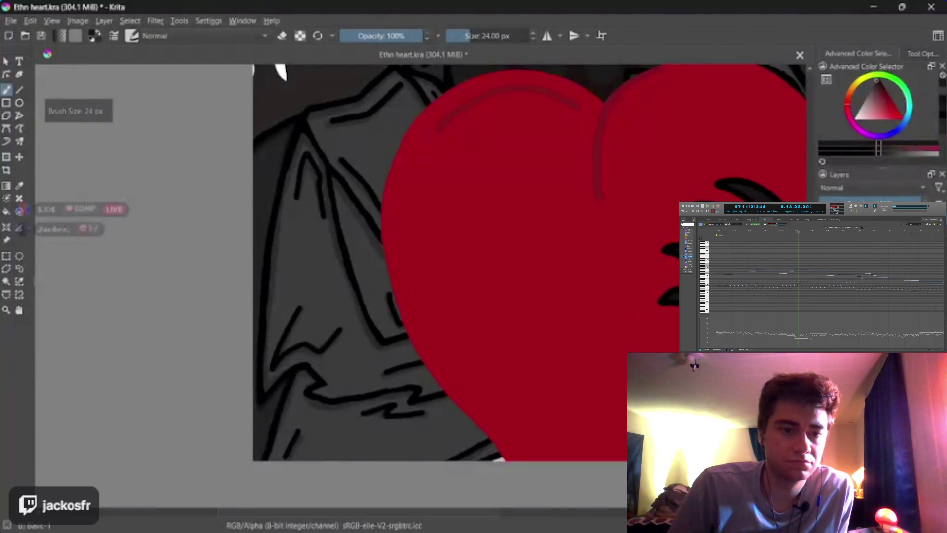
pyautogui.press(']')
pyautogui.press(']')
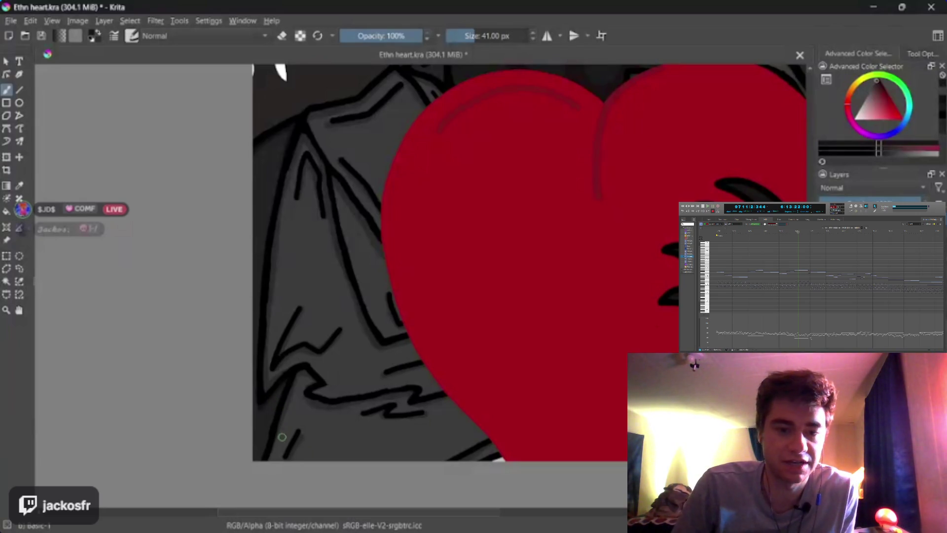
# Sample a darker colour and paint trial black finger strokes at the coat's lower left
pyautogui.moveTo(278, 458); pyautogui.dragTo(328, 414)
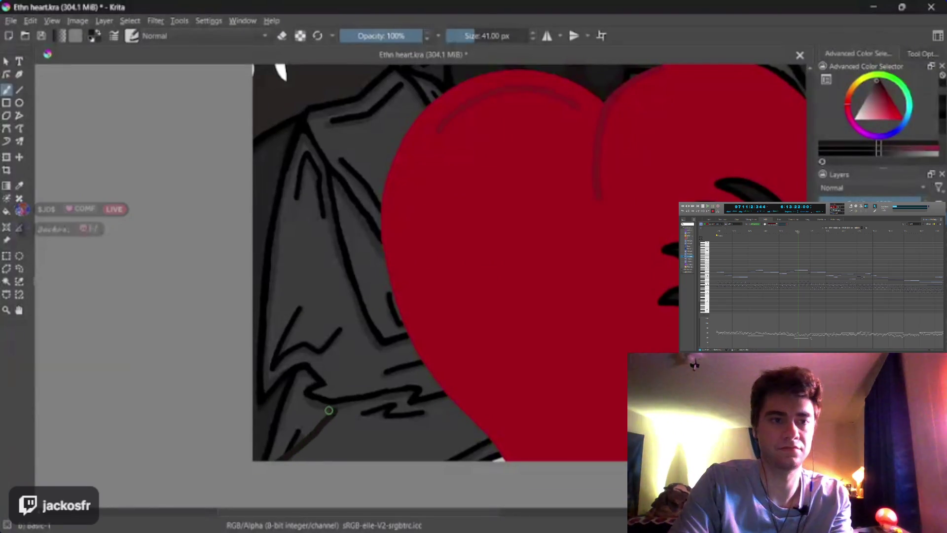
pyautogui.hotkey('ctrl', 'z')
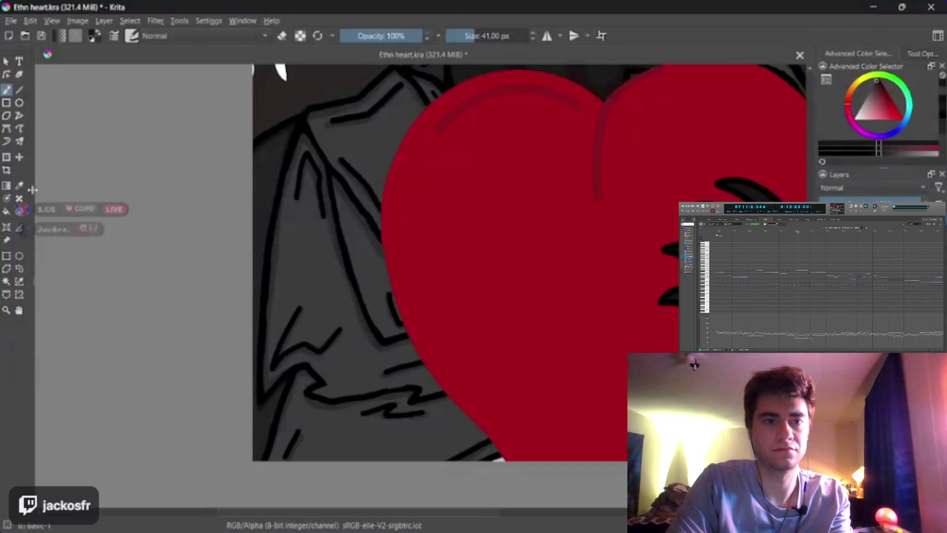
pyautogui.press('p')
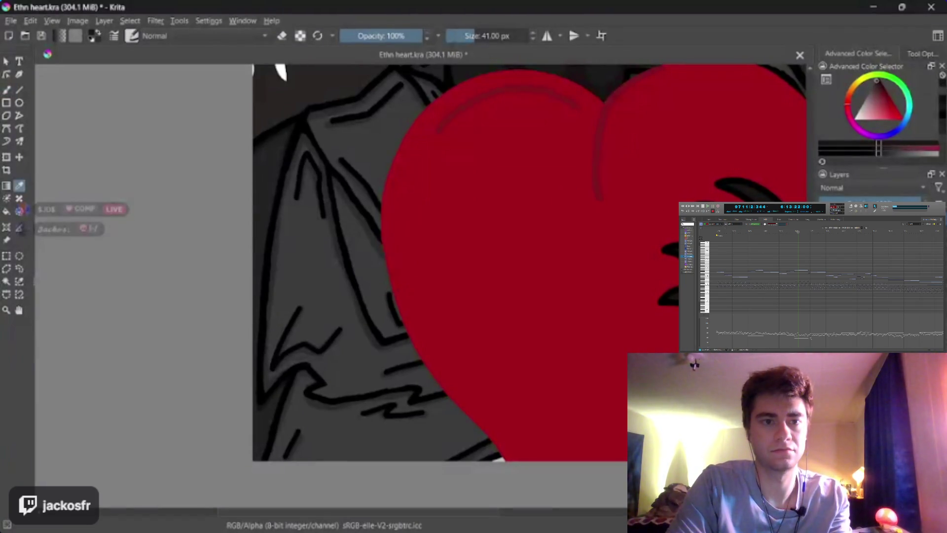
pyautogui.click(316, 388)
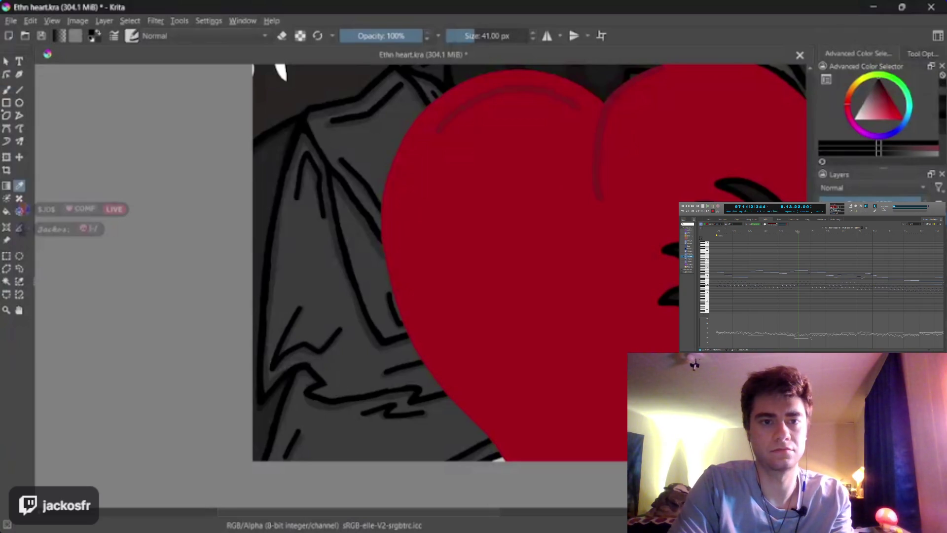
pyautogui.press('b')
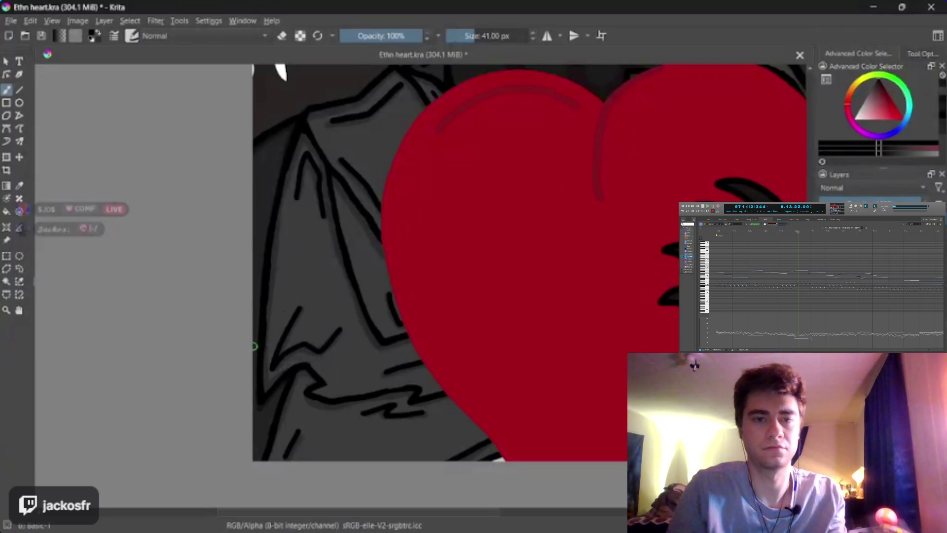
pyautogui.moveTo(266, 345); pyautogui.dragTo(352, 287)
pyautogui.moveTo(291, 461)
pyautogui.mouseDown()
pyautogui.moveTo(383, 400)
pyautogui.moveTo(354, 417)
pyautogui.mouseUp()
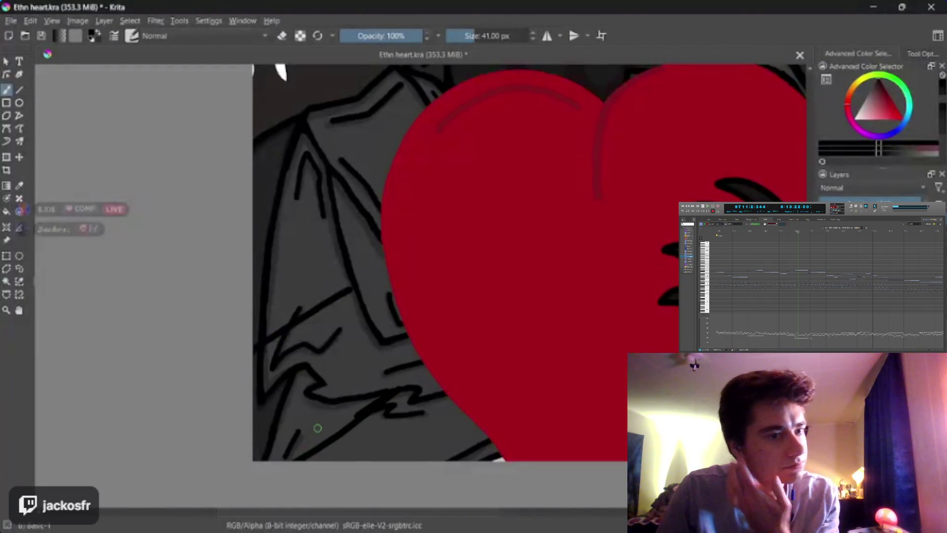
# Step through undo/redo history to restore the grey fill and clear the black coat lines
pyautogui.hotkey('ctrl', 'z')
pyautogui.hotkey('ctrl', 'z')
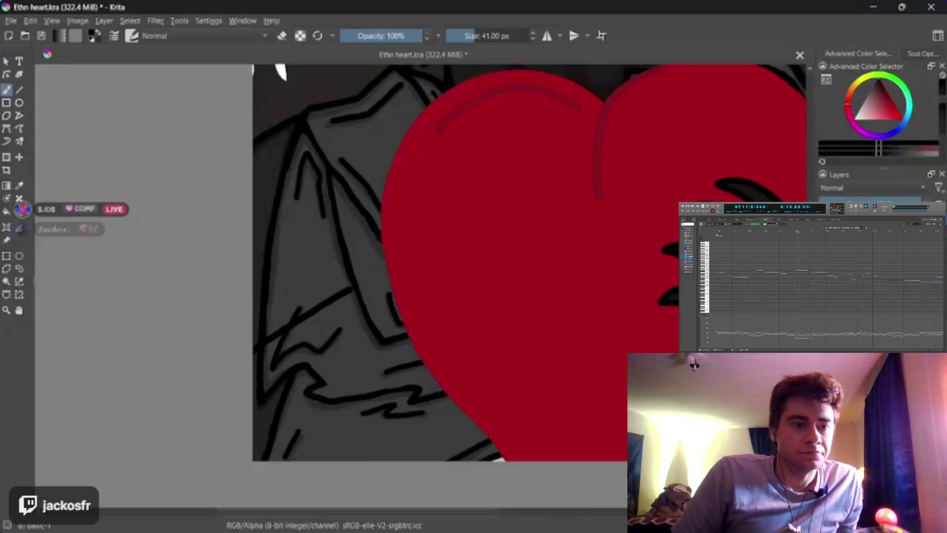
pyautogui.hotkey('ctrl', 'z')
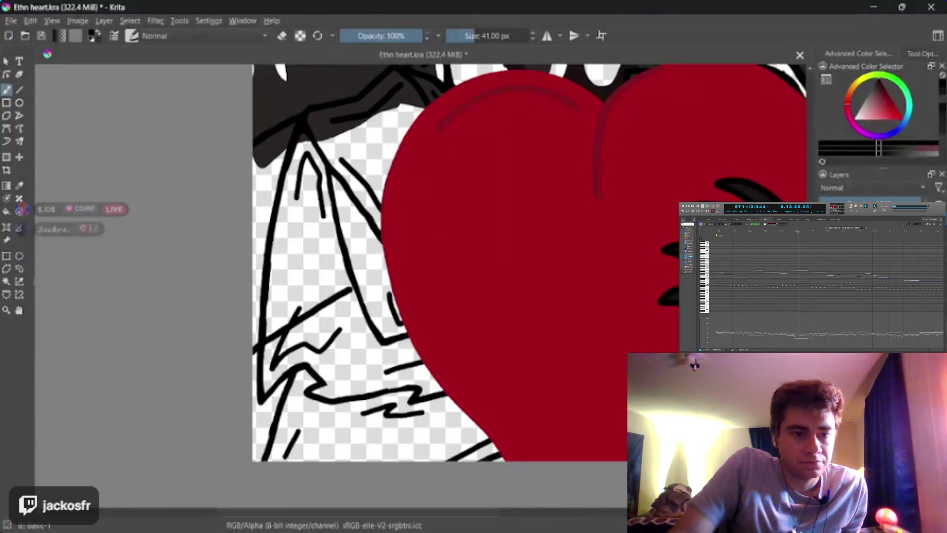
pyautogui.hotkey('ctrl', 'z')
pyautogui.press('BackSpace')
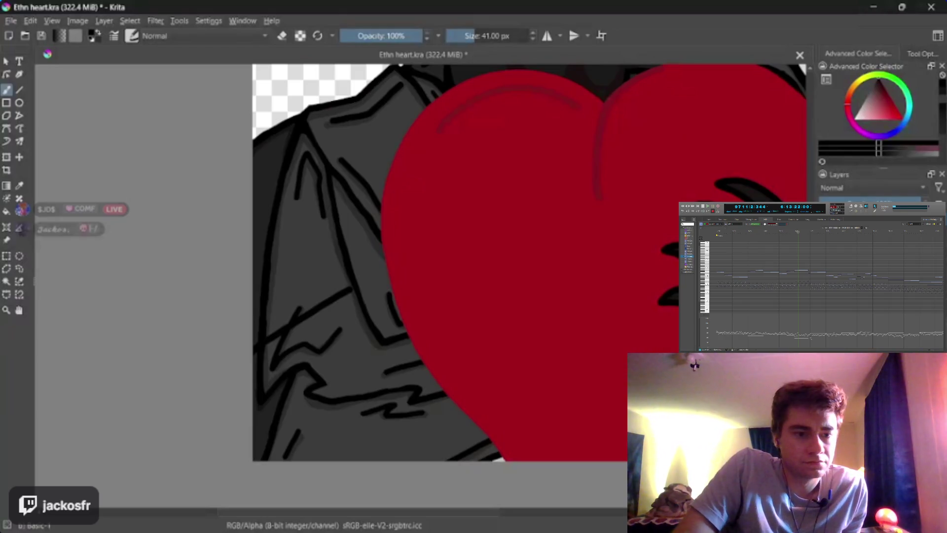
pyautogui.hotkey('shift', 'BackSpace')
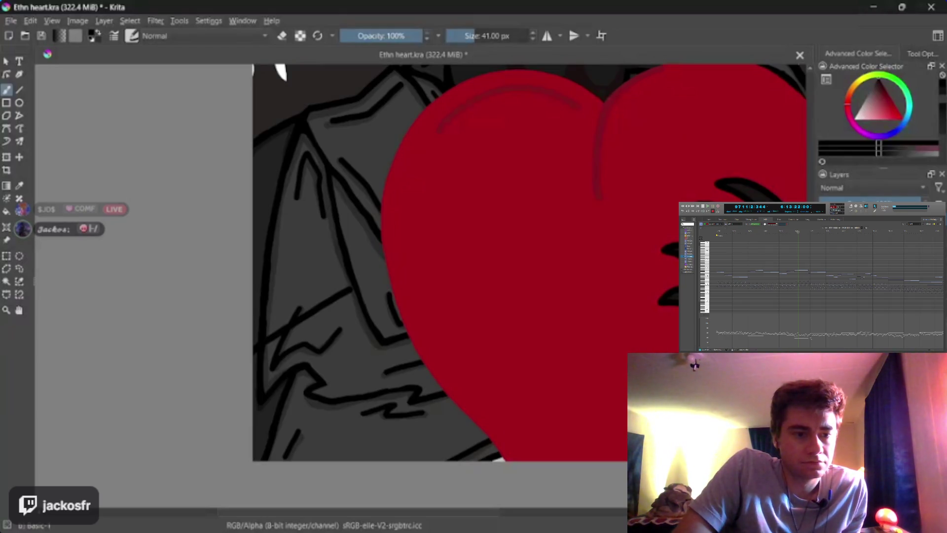
pyautogui.hotkey('ctrl', 'z')
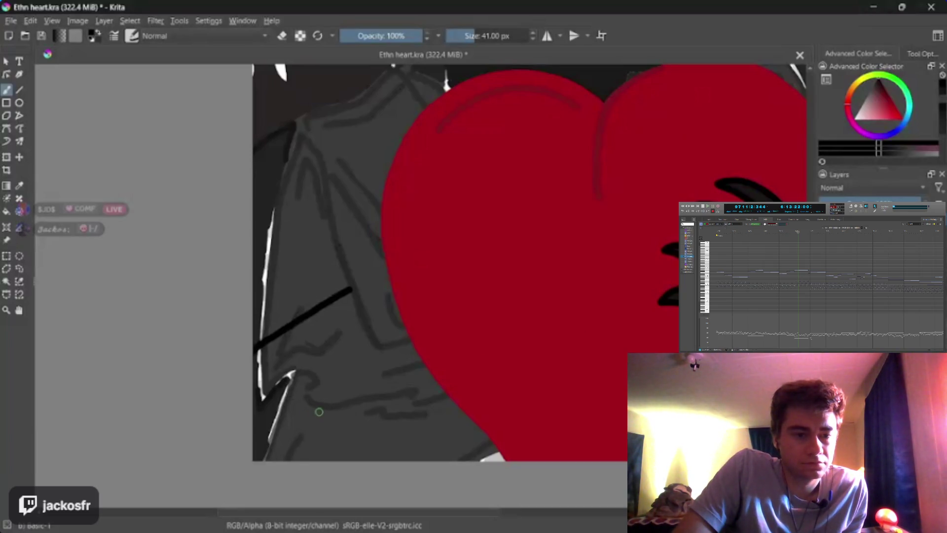
pyautogui.hotkey('ctrl', 'shift', 'z')
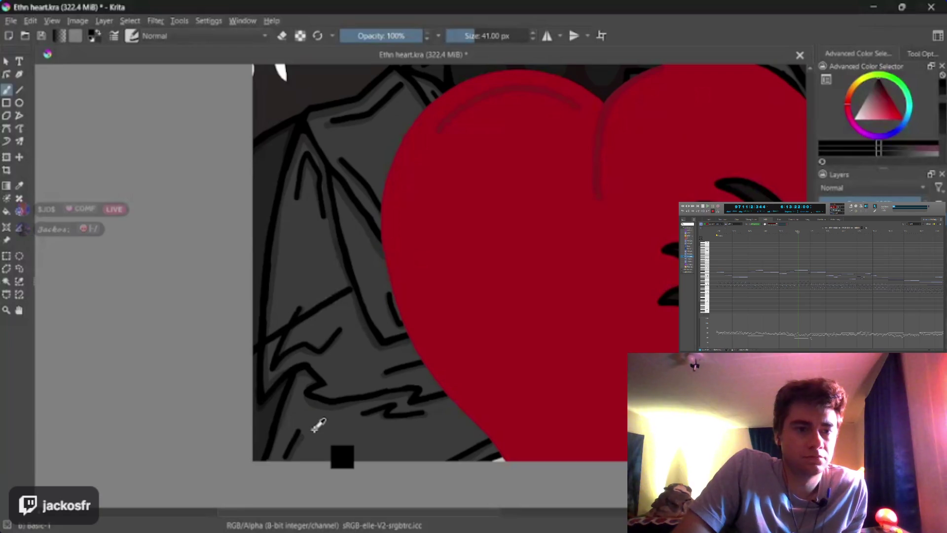
pyautogui.hotkey('ctrl', 'z')
pyautogui.hotkey('ctrl', 'z')
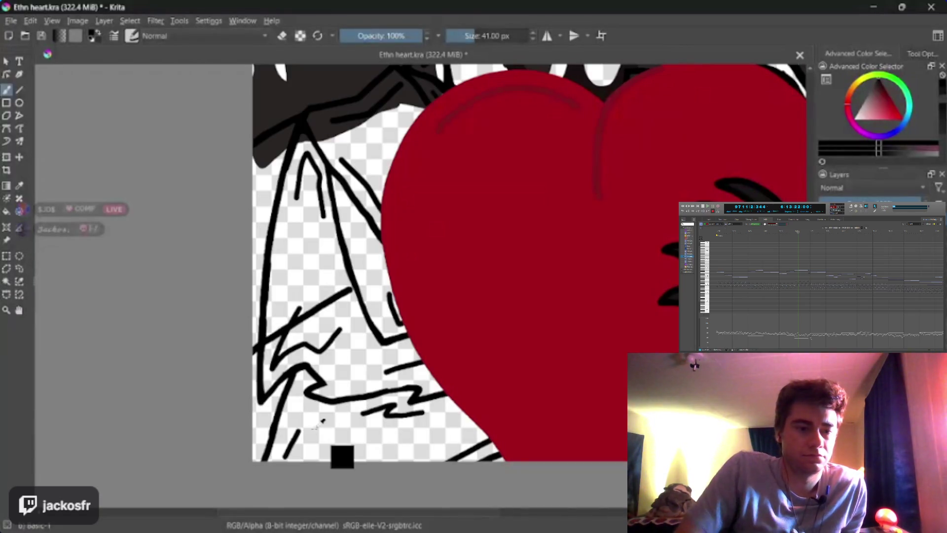
pyautogui.hotkey('ctrl', 'shift', 'z')
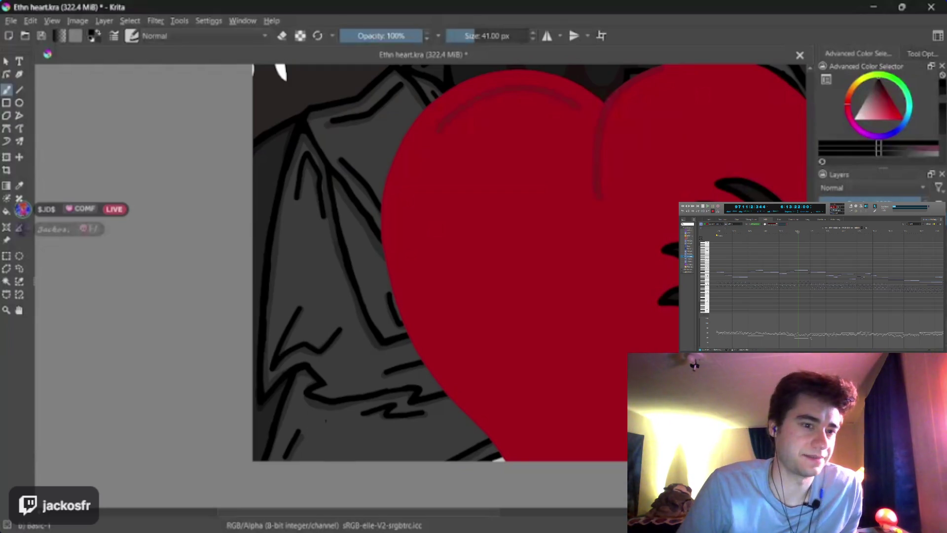
pyautogui.hotkey('ctrl', 'z')
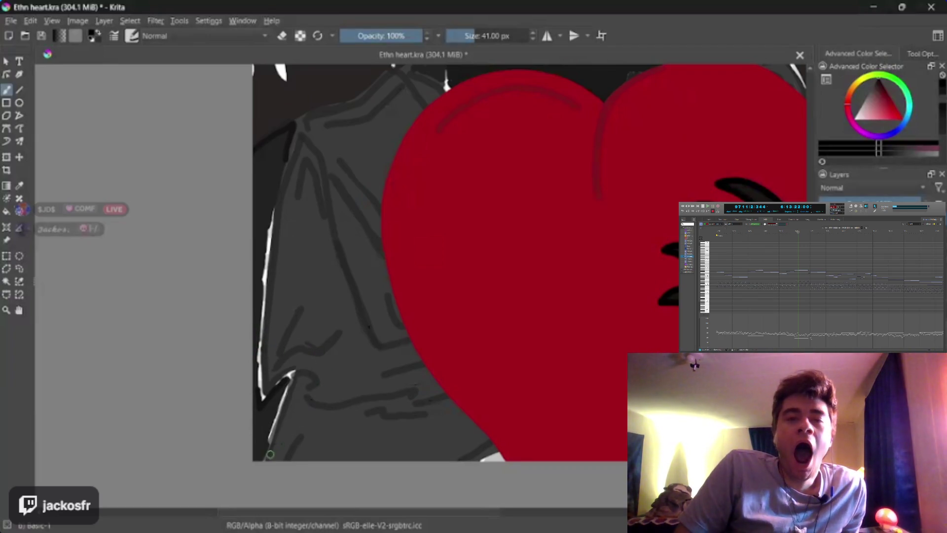
# Paint parallel diagonal black finger lines across the upper and lower coat toward the heart
pyautogui.moveTo(276, 458); pyautogui.dragTo(362, 386)
pyautogui.moveTo(254, 309); pyautogui.dragTo(348, 268)
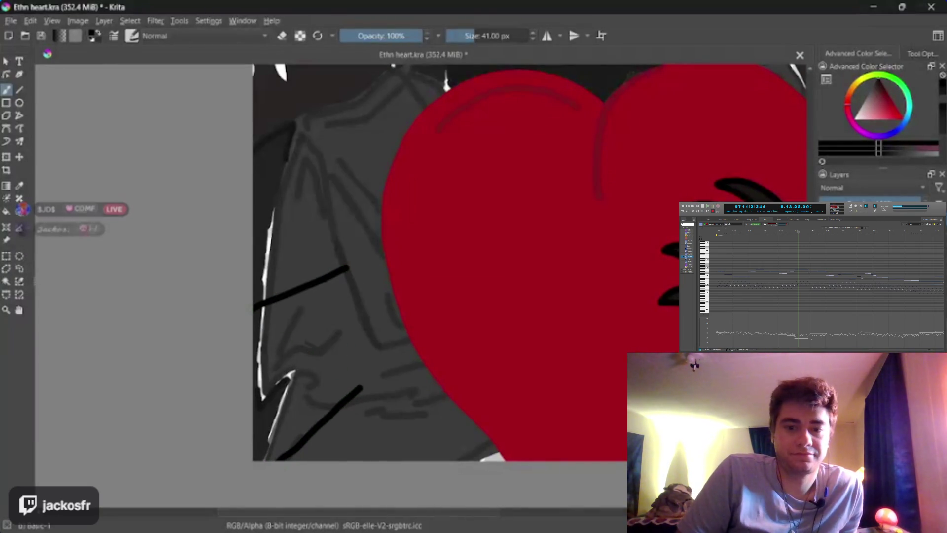
pyautogui.moveTo(301, 446); pyautogui.dragTo(389, 375)
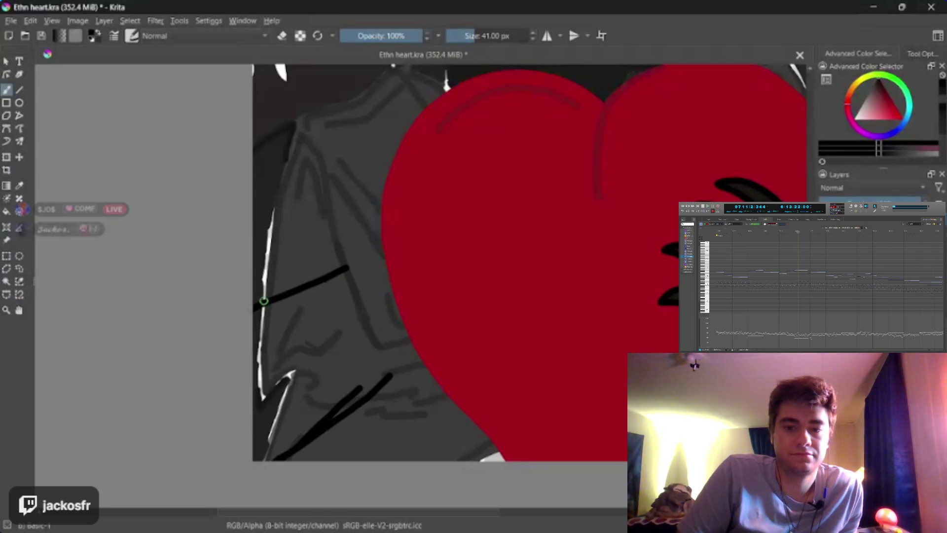
pyautogui.moveTo(263, 302); pyautogui.dragTo(359, 262)
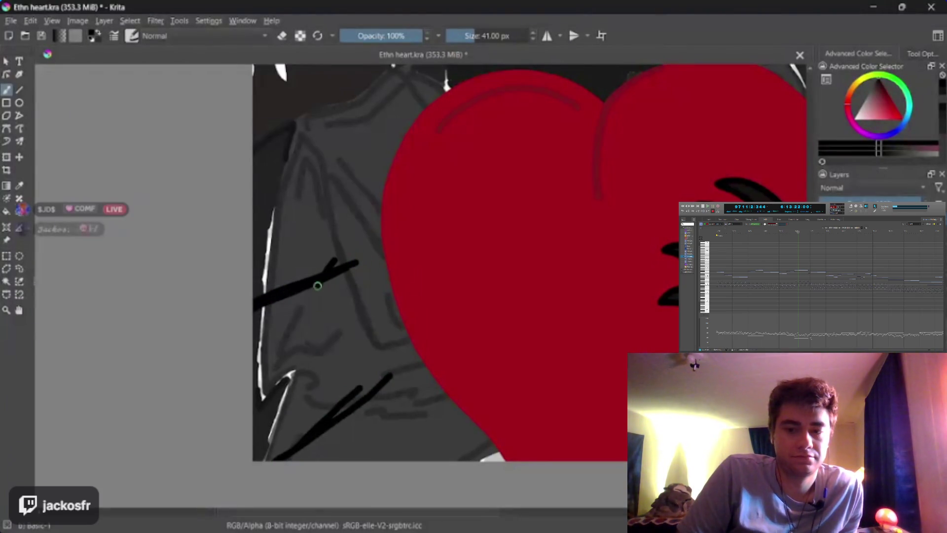
pyautogui.moveTo(311, 296); pyautogui.dragTo(359, 240)
pyautogui.moveTo(347, 412); pyautogui.dragTo(434, 384)
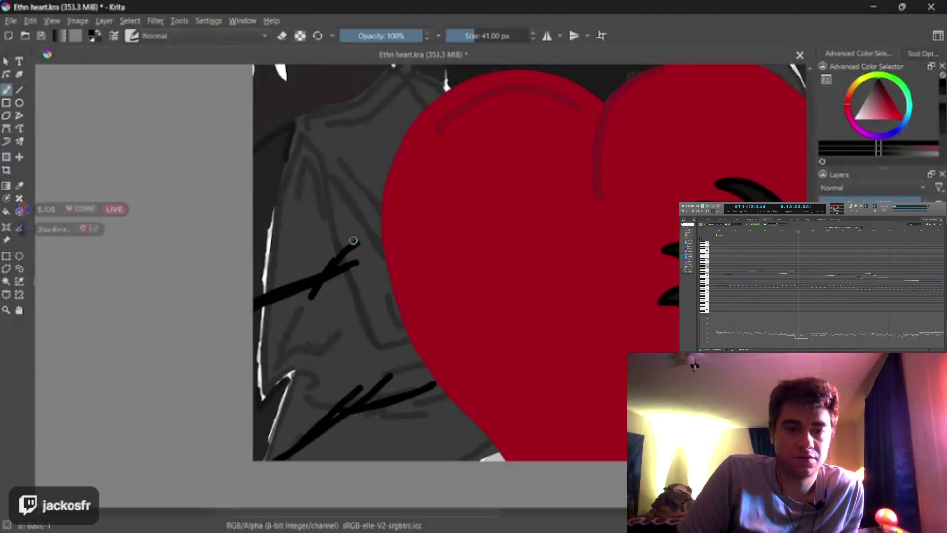
pyautogui.moveTo(350, 244)
pyautogui.mouseDown()
pyautogui.moveTo(382, 207)
pyautogui.moveTo(374, 254)
pyautogui.mouseUp()
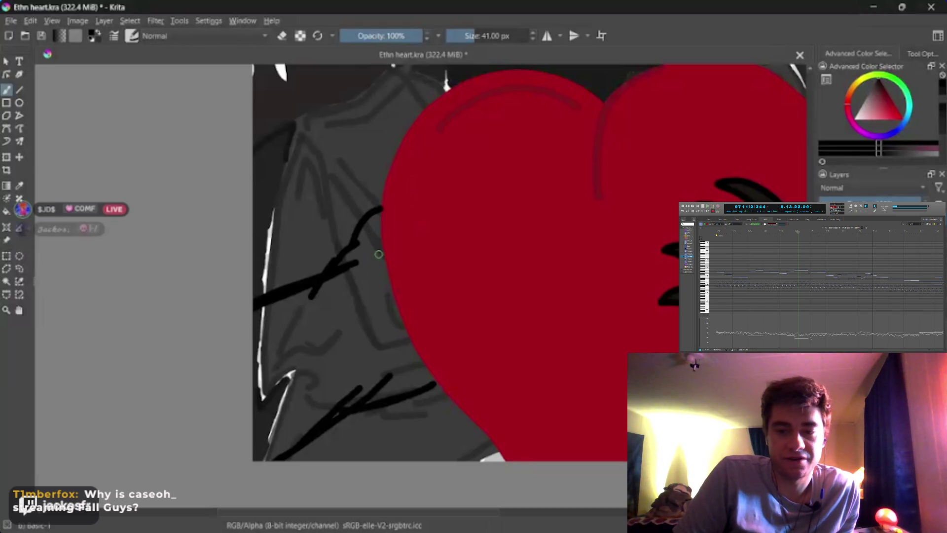
pyautogui.moveTo(378, 252); pyautogui.dragTo(372, 261)
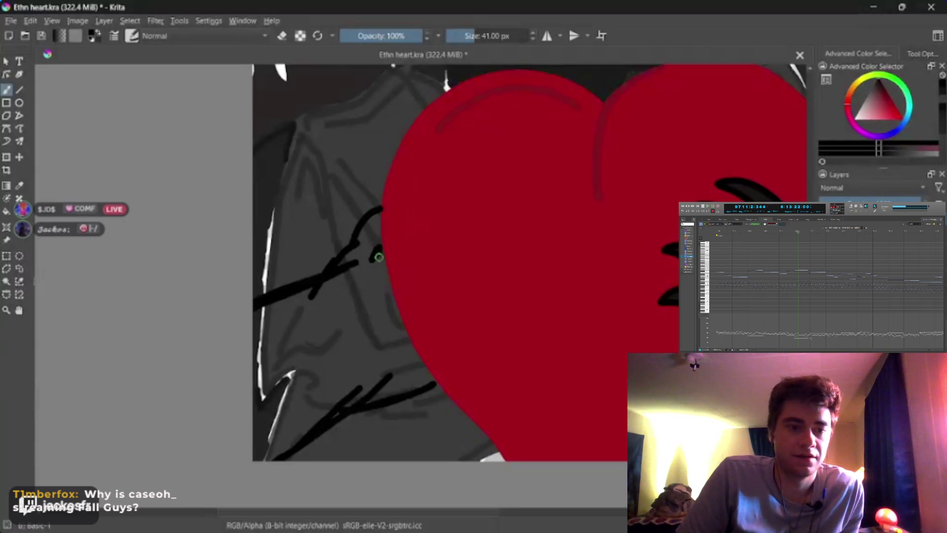
# Undo the crossing strokes and extend the upper and lower finger lines to the heart's left edge
pyautogui.hotkey('ctrl', 'z')
pyautogui.hotkey('ctrl', 'z')
pyautogui.hotkey('ctrl', 'z')
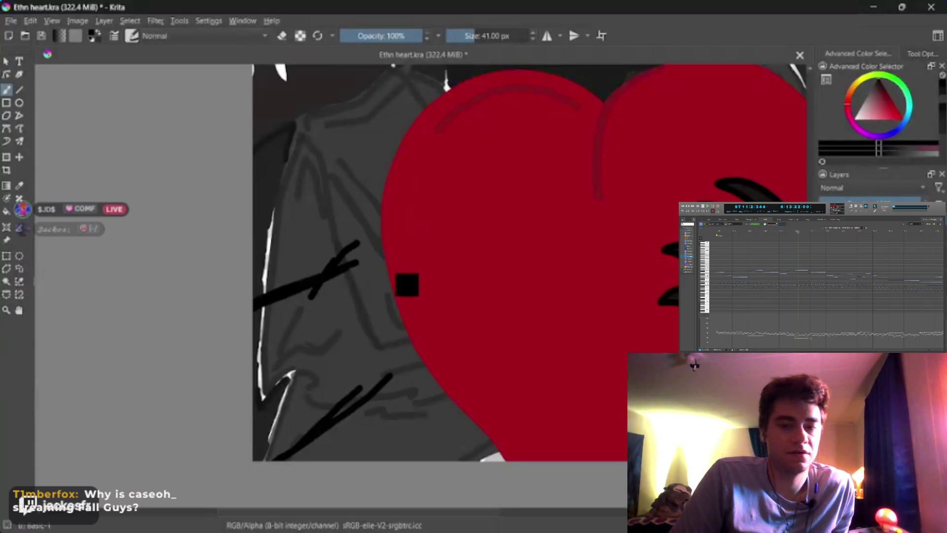
pyautogui.hotkey('ctrl', 'z')
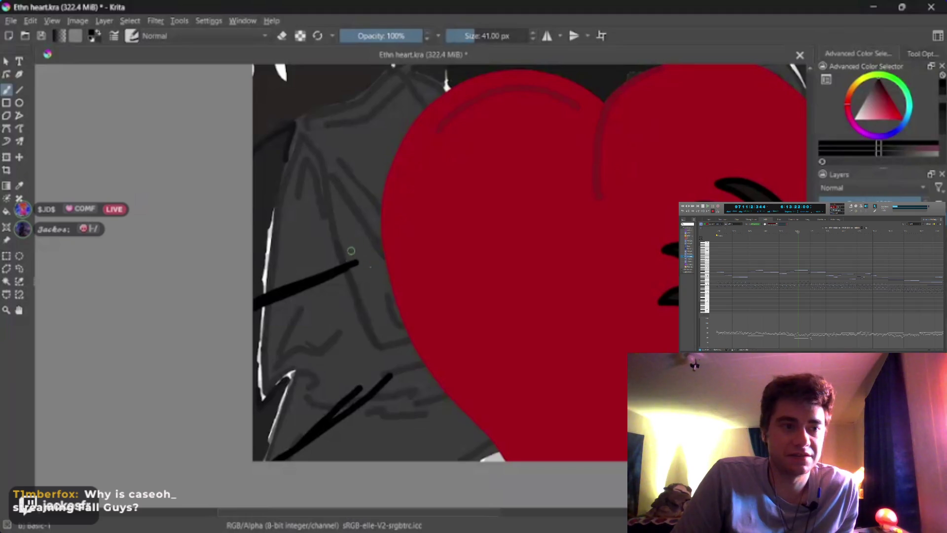
pyautogui.moveTo(345, 262); pyautogui.dragTo(371, 237)
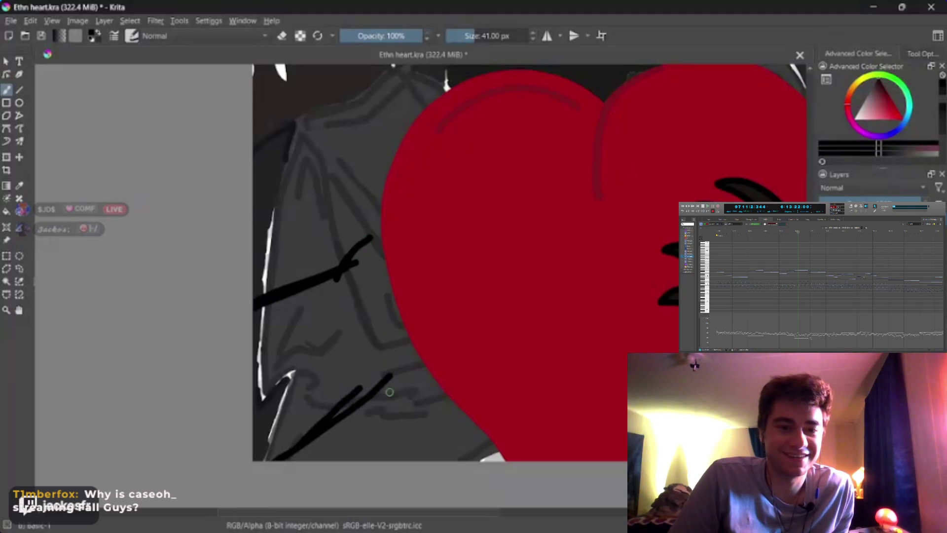
pyautogui.moveTo(374, 384); pyautogui.dragTo(423, 368)
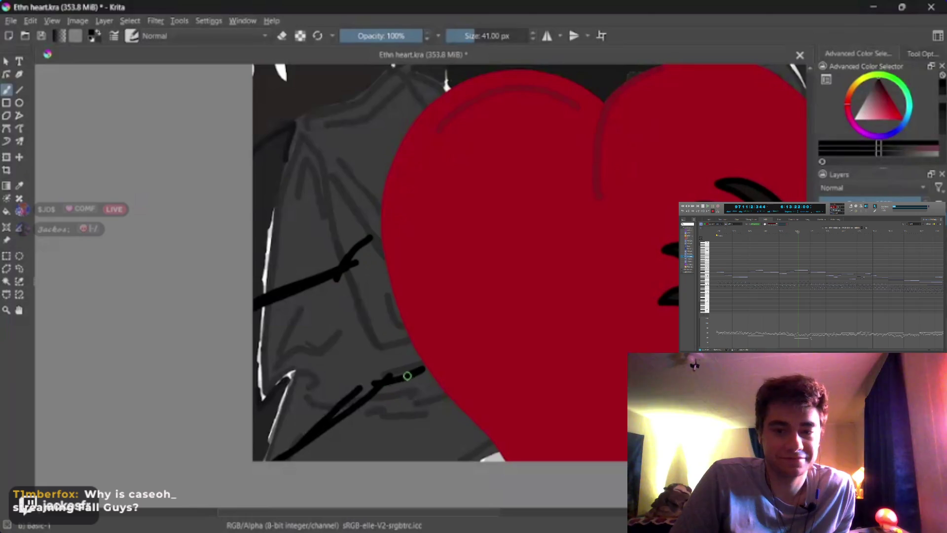
pyautogui.moveTo(364, 239)
pyautogui.mouseDown()
pyautogui.moveTo(378, 233)
pyautogui.moveTo(364, 232)
pyautogui.moveTo(379, 209)
pyautogui.mouseUp()
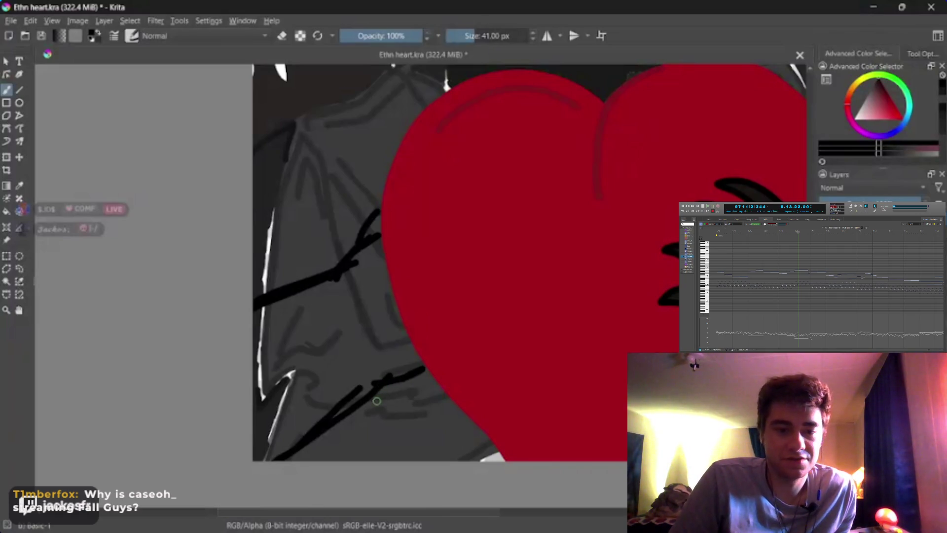
pyautogui.moveTo(423, 370); pyautogui.dragTo(434, 362)
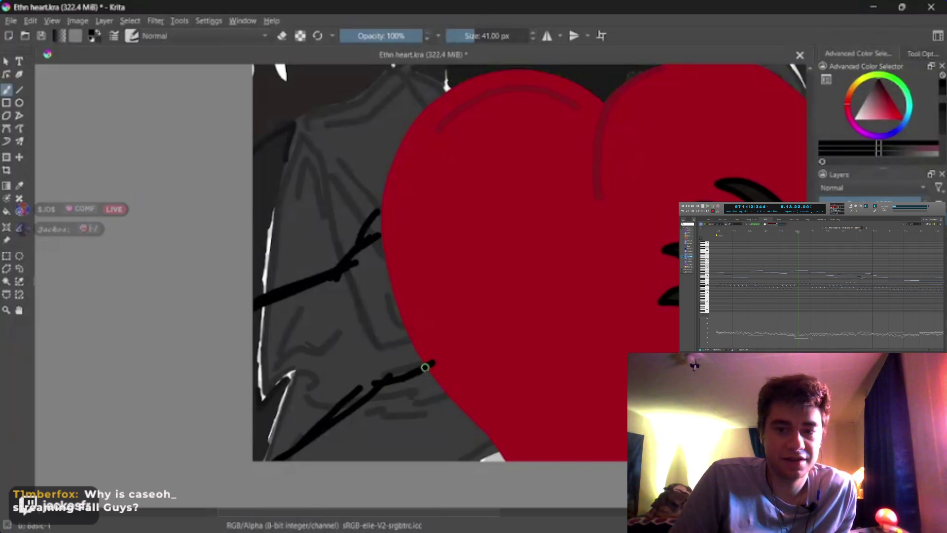
# Redraw the upper finger line up-right onto the heart's left edge after two rejected tries
pyautogui.moveTo(373, 238); pyautogui.dragTo(402, 217)
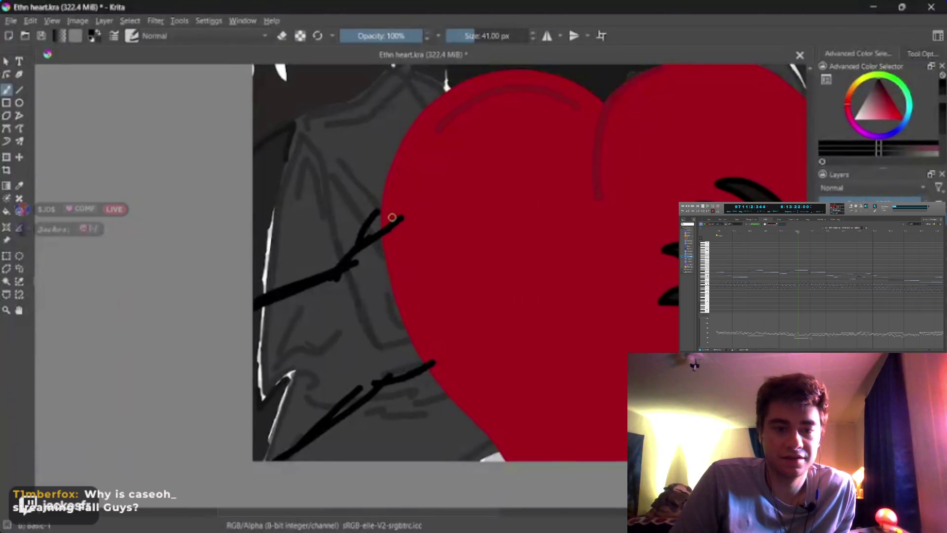
pyautogui.hotkey('ctrl', 'z')
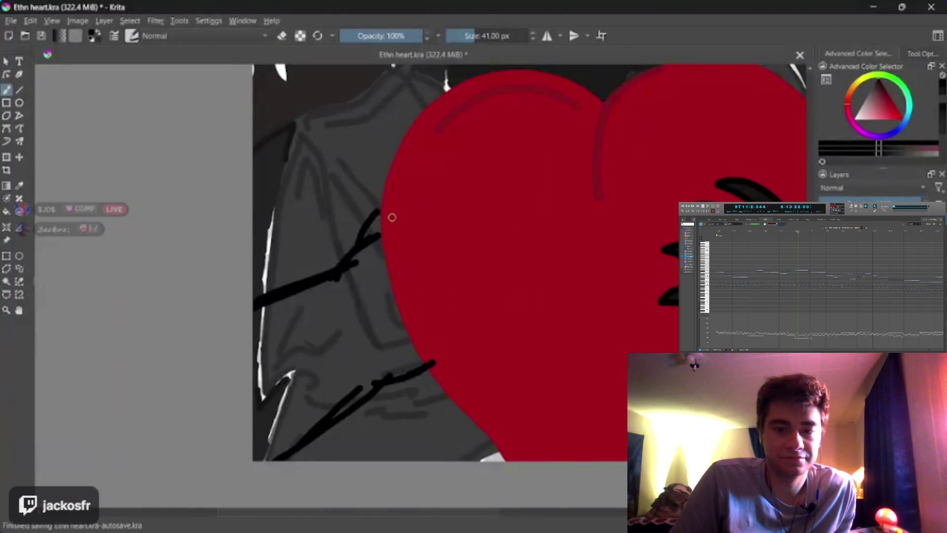
pyautogui.moveTo(380, 237); pyautogui.dragTo(393, 230)
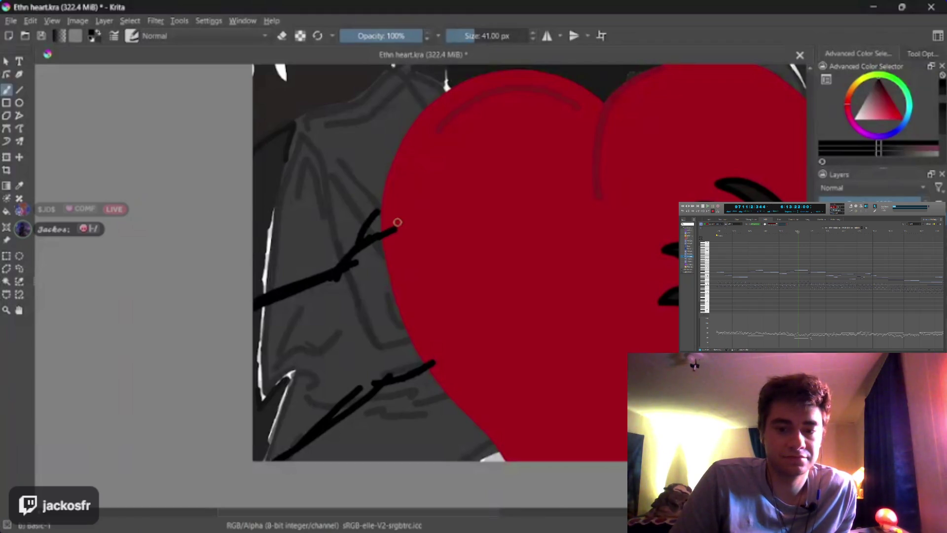
pyautogui.hotkey('ctrl', 'z')
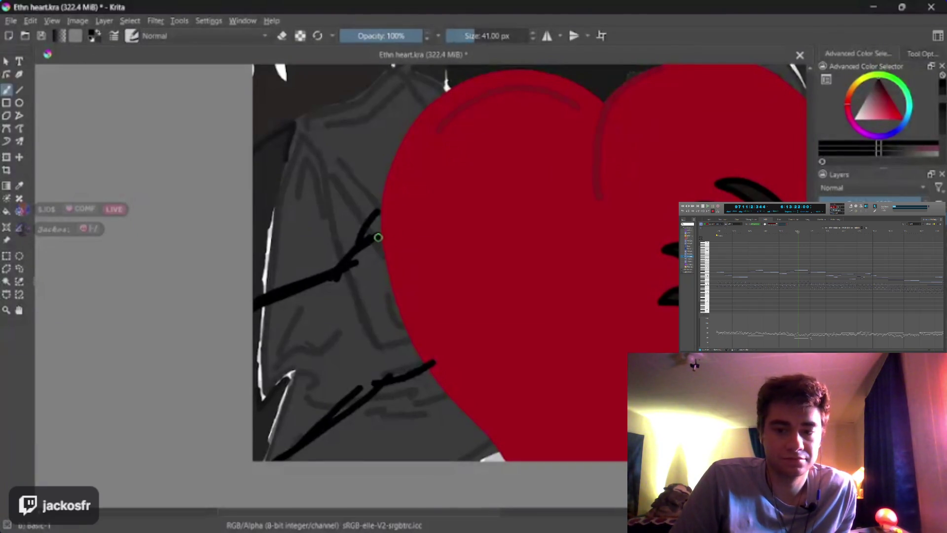
pyautogui.moveTo(376, 237); pyautogui.dragTo(407, 223)
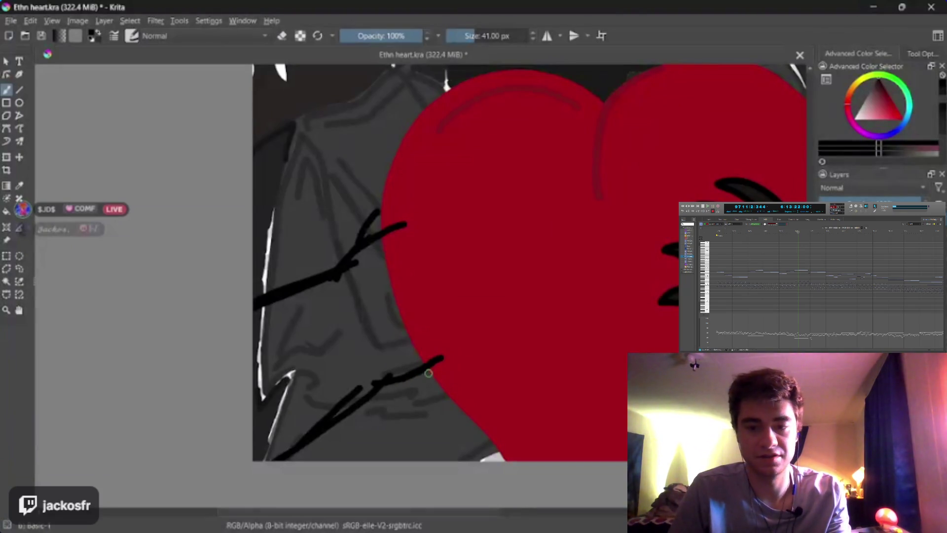
# Try curved and hooked finger strokes across the heart, undoing each attempt
pyautogui.moveTo(436, 366); pyautogui.dragTo(459, 332)
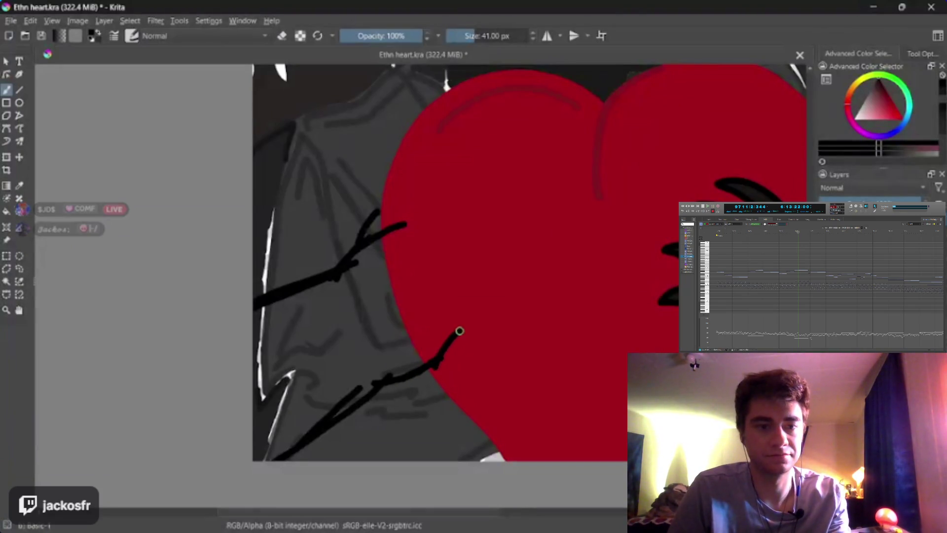
pyautogui.hotkey('ctrl', 'z')
pyautogui.moveTo(431, 361)
pyautogui.mouseDown()
pyautogui.moveTo(463, 332)
pyautogui.moveTo(497, 333)
pyautogui.moveTo(474, 321)
pyautogui.moveTo(434, 342)
pyautogui.moveTo(501, 311)
pyautogui.moveTo(432, 303)
pyautogui.moveTo(523, 289)
pyautogui.moveTo(457, 260)
pyautogui.moveTo(393, 256)
pyautogui.moveTo(379, 232)
pyautogui.mouseUp()
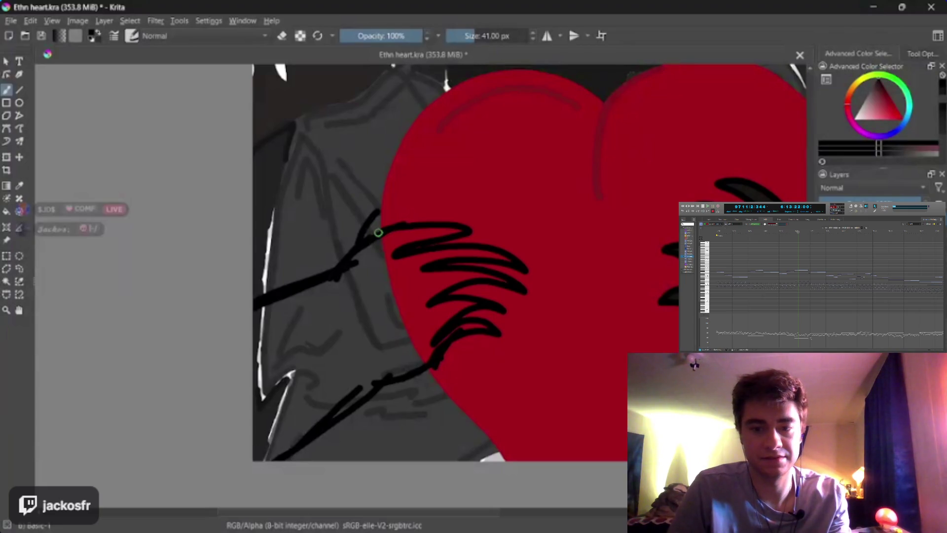
pyautogui.hotkey('ctrl', 'z')
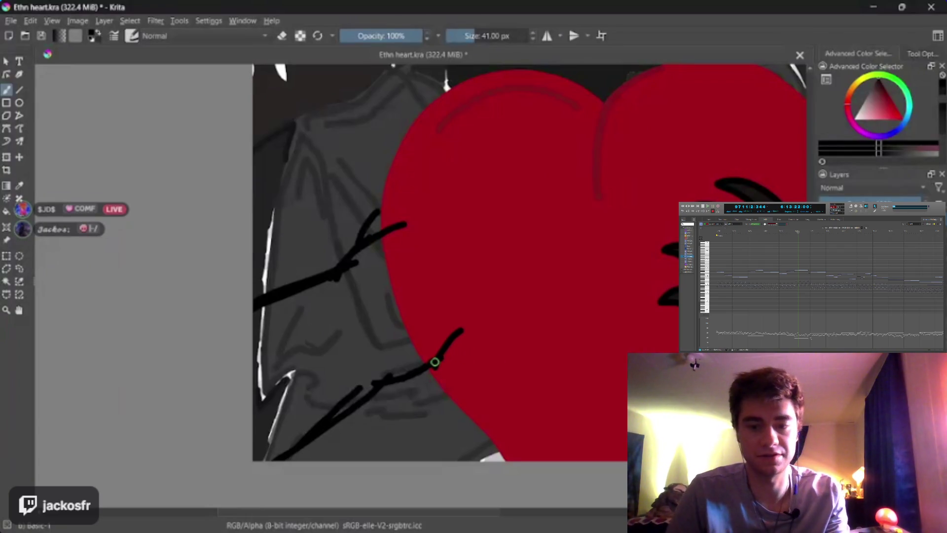
pyautogui.moveTo(435, 362)
pyautogui.mouseDown()
pyautogui.moveTo(459, 336)
pyautogui.moveTo(482, 336)
pyautogui.moveTo(501, 352)
pyautogui.mouseUp()
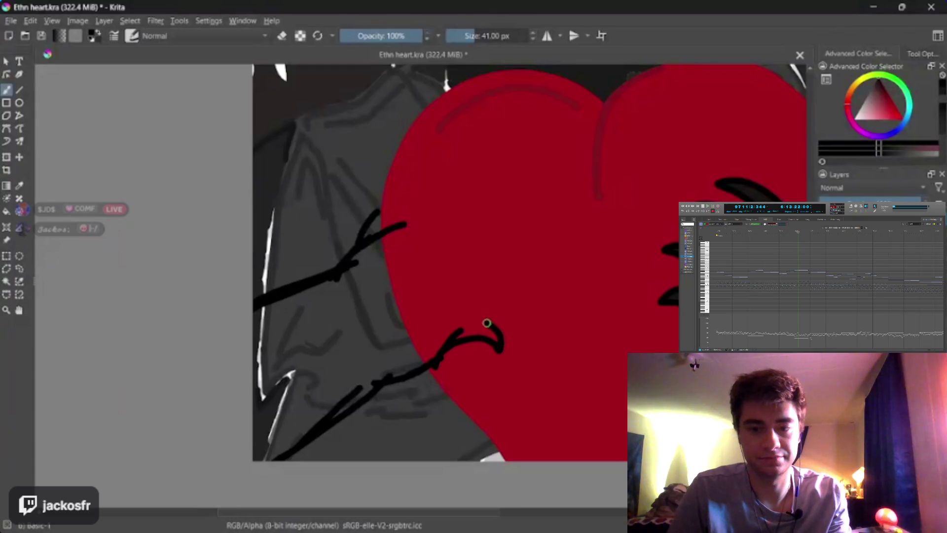
pyautogui.moveTo(433, 330)
pyautogui.mouseDown()
pyautogui.moveTo(499, 304)
pyautogui.moveTo(425, 294)
pyautogui.moveTo(493, 281)
pyautogui.moveTo(460, 266)
pyautogui.moveTo(485, 253)
pyautogui.moveTo(382, 246)
pyautogui.mouseUp()
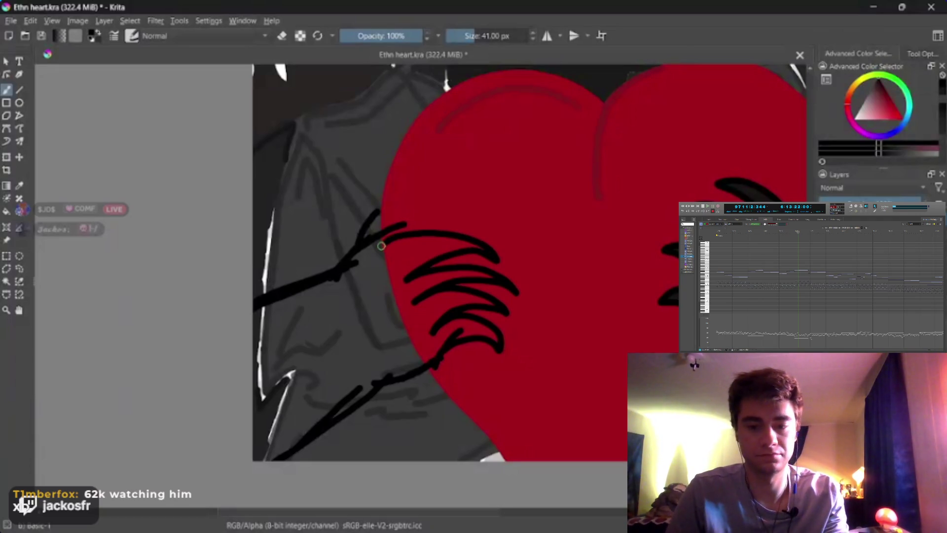
pyautogui.hotkey('ctrl', 'z')
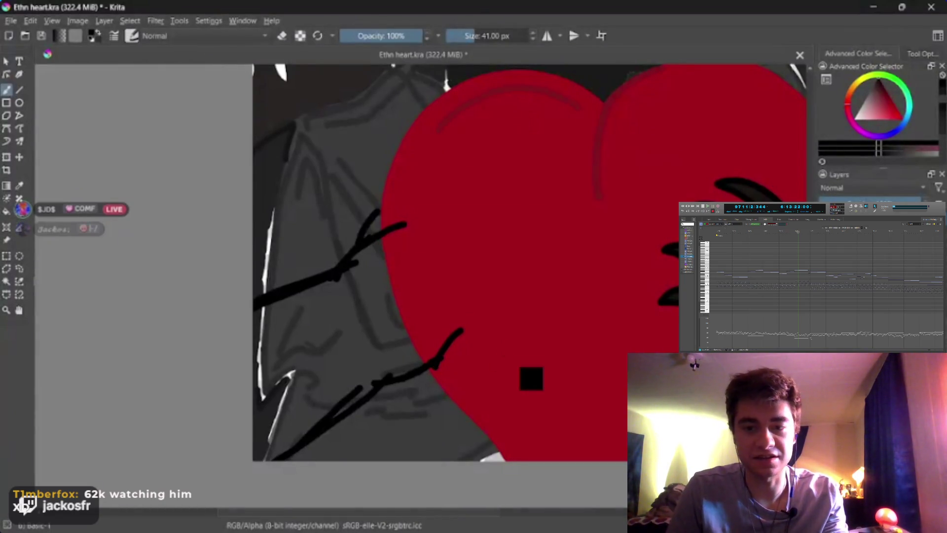
pyautogui.hotkey('ctrl', 'z')
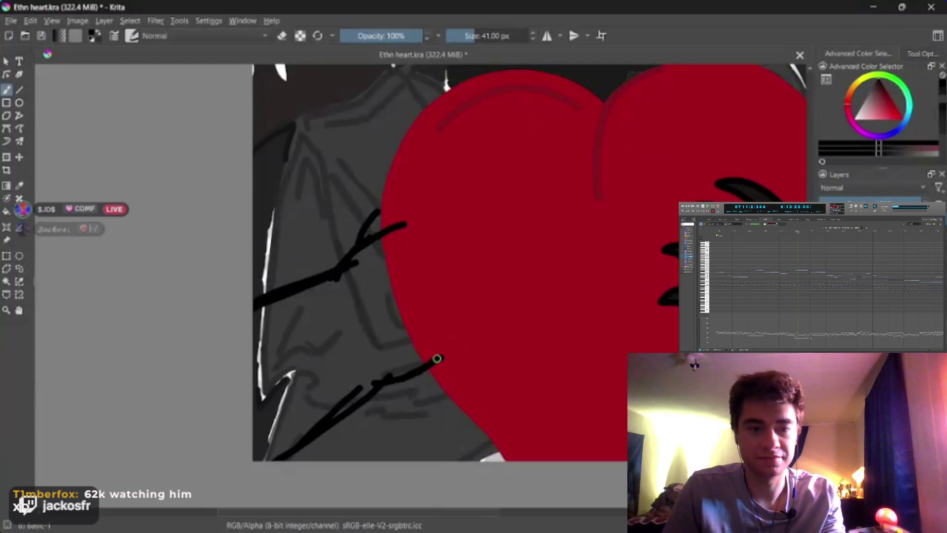
# Try claw-shaped finger strokes from the lower line toward the upper one, then undo them
pyautogui.moveTo(437, 360)
pyautogui.mouseDown()
pyautogui.moveTo(488, 342)
pyautogui.moveTo(503, 356)
pyautogui.moveTo(495, 332)
pyautogui.moveTo(446, 323)
pyautogui.moveTo(457, 317)
pyautogui.moveTo(516, 330)
pyautogui.moveTo(478, 294)
pyautogui.moveTo(419, 294)
pyautogui.moveTo(469, 279)
pyautogui.moveTo(508, 296)
pyautogui.moveTo(395, 277)
pyautogui.moveTo(457, 237)
pyautogui.moveTo(371, 240)
pyautogui.mouseUp()
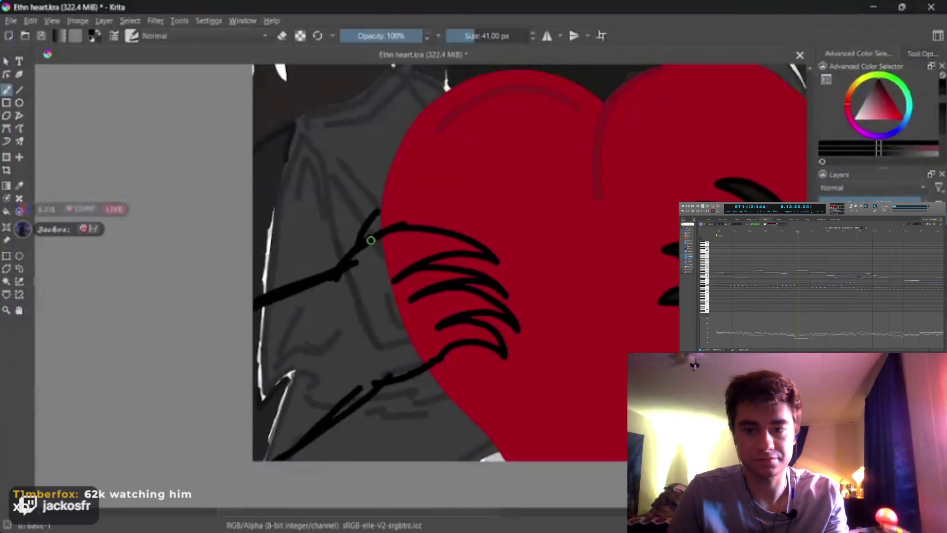
pyautogui.hotkey('ctrl', 'z')
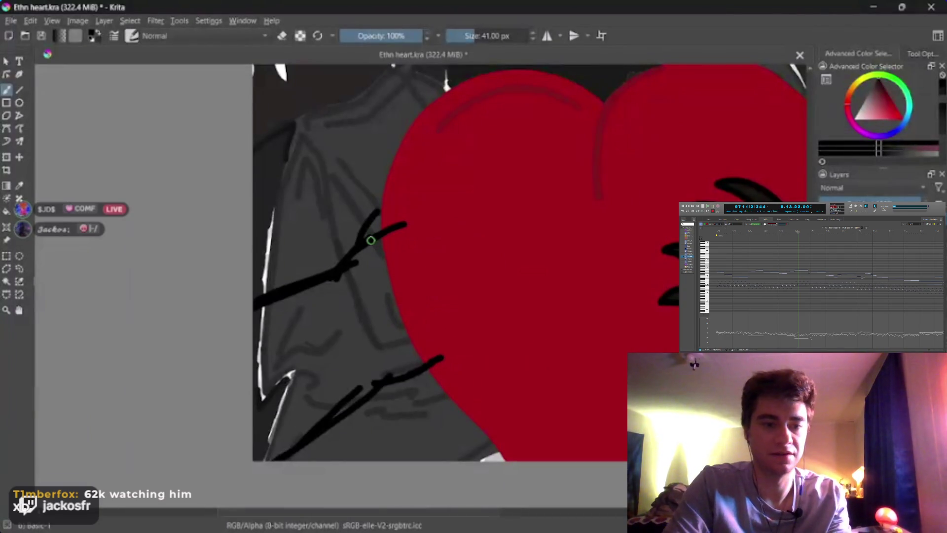
pyautogui.hotkey('ctrl', 'z')
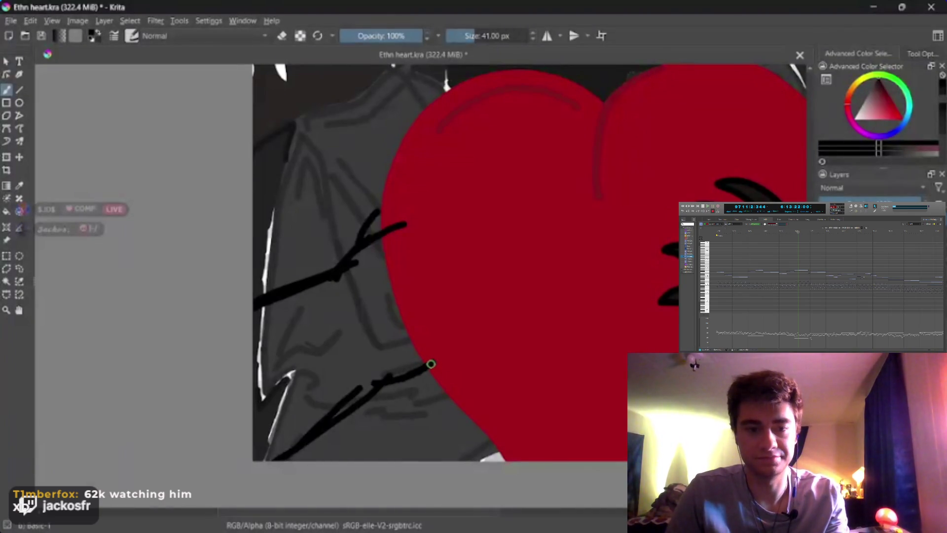
pyautogui.moveTo(430, 364)
pyautogui.mouseDown()
pyautogui.moveTo(464, 353)
pyautogui.moveTo(488, 365)
pyautogui.moveTo(483, 351)
pyautogui.moveTo(445, 336)
pyautogui.moveTo(416, 347)
pyautogui.moveTo(444, 327)
pyautogui.moveTo(496, 337)
pyautogui.moveTo(449, 298)
pyautogui.moveTo(407, 309)
pyautogui.moveTo(450, 290)
pyautogui.moveTo(492, 297)
pyautogui.moveTo(395, 267)
pyautogui.moveTo(478, 258)
pyautogui.moveTo(375, 240)
pyautogui.mouseUp()
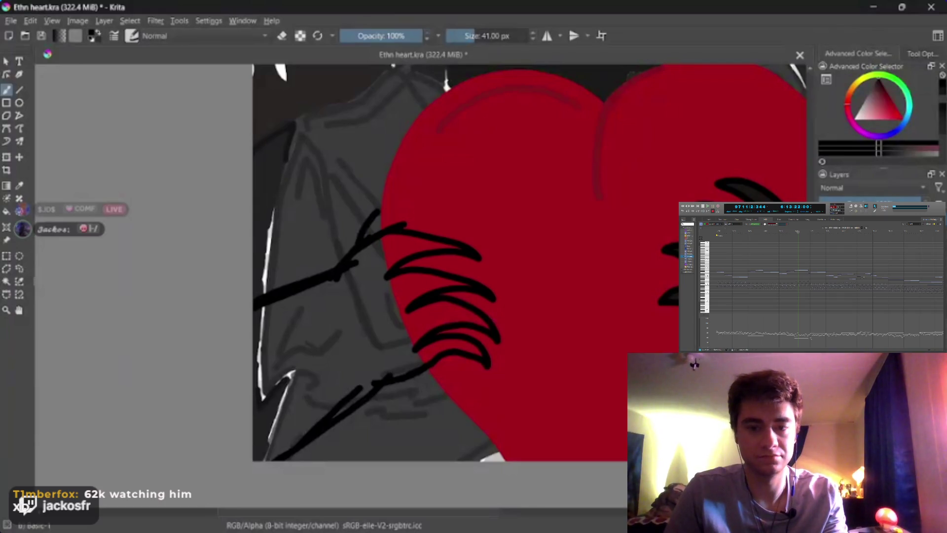
pyautogui.hotkey('ctrl', 'z')
pyautogui.hotkey('ctrl', 'z')
pyautogui.hotkey('ctrl', 'z')
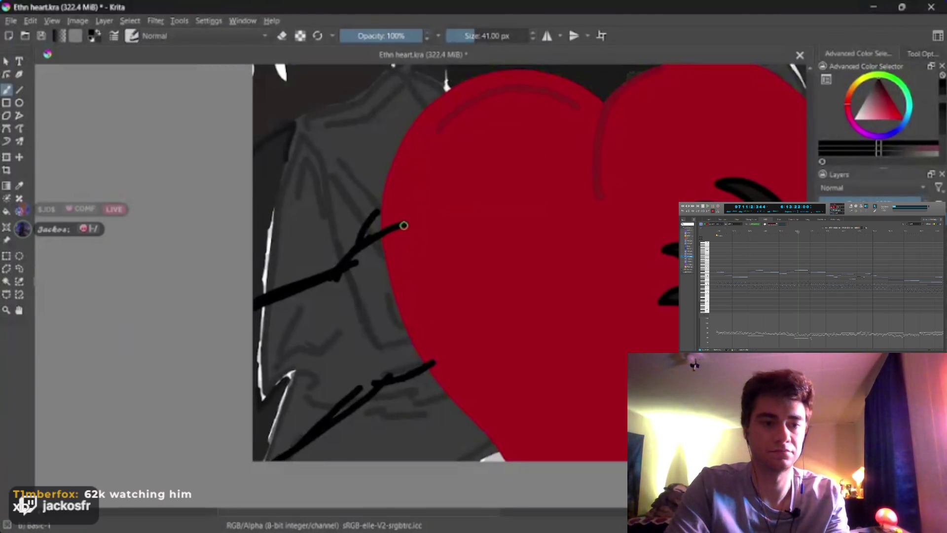
# Extend the lower line slightly and join both finger lines with a stroke down the heart's left edge
pyautogui.moveTo(404, 226); pyautogui.dragTo(438, 364)
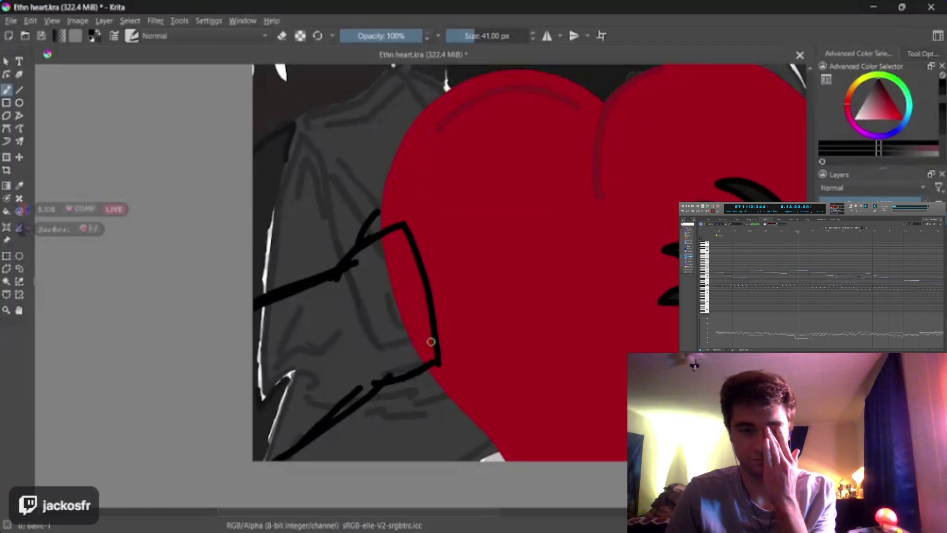
pyautogui.hotkey('ctrl', 'z')
pyautogui.moveTo(423, 367); pyautogui.dragTo(444, 356)
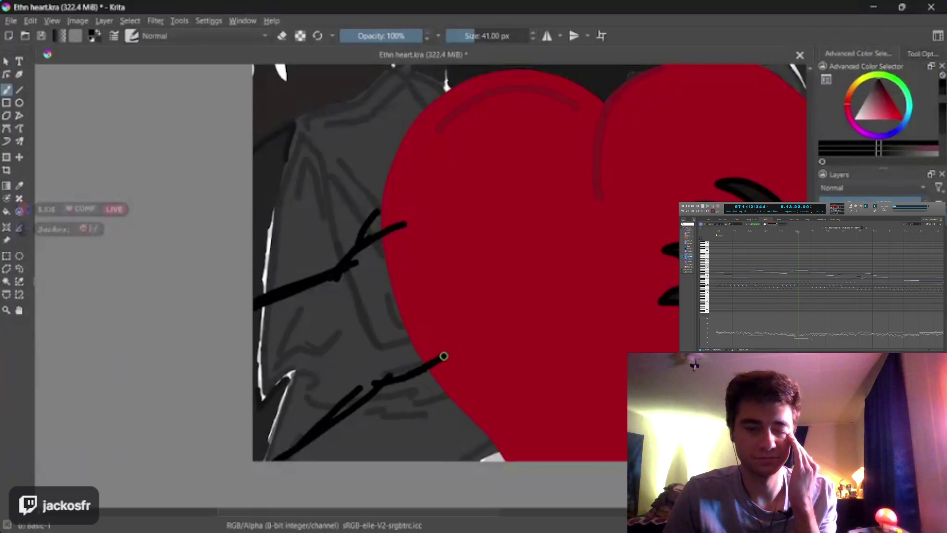
pyautogui.moveTo(402, 223)
pyautogui.mouseDown()
pyautogui.moveTo(442, 298)
pyautogui.moveTo(450, 356)
pyautogui.mouseUp()
pyautogui.hotkey('ctrl', 'z')
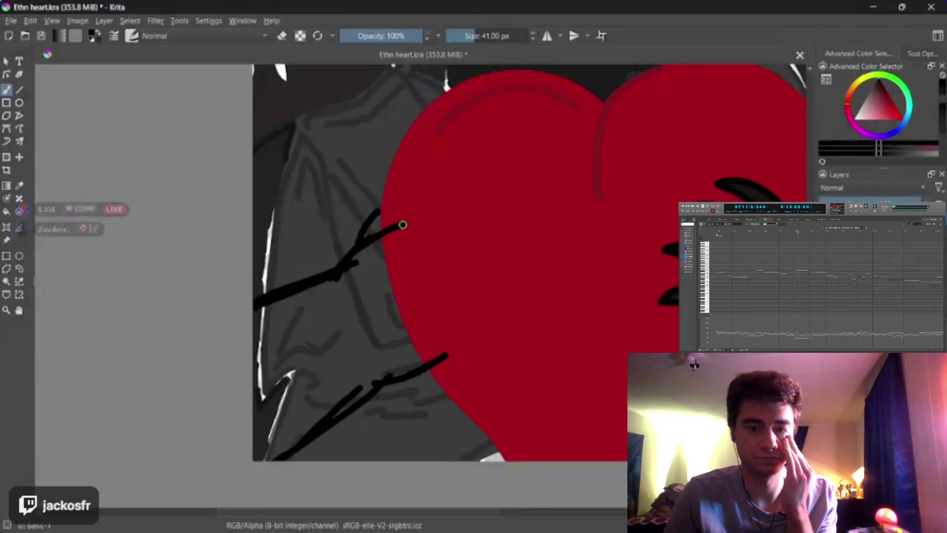
pyautogui.moveTo(402, 224); pyautogui.dragTo(434, 294)
pyautogui.hotkey('ctrl', 'z')
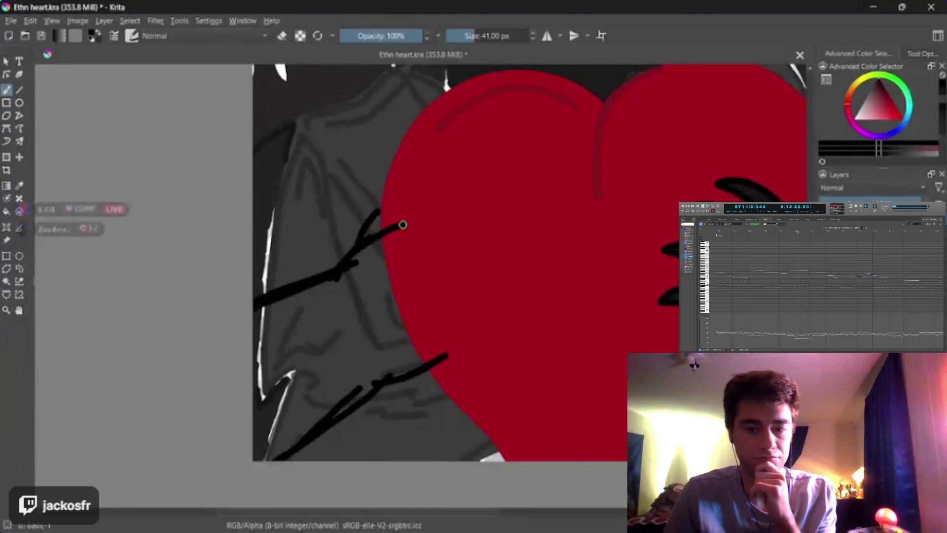
pyautogui.moveTo(402, 225)
pyautogui.mouseDown()
pyautogui.moveTo(433, 277)
pyautogui.moveTo(446, 336)
pyautogui.moveTo(437, 361)
pyautogui.mouseUp()
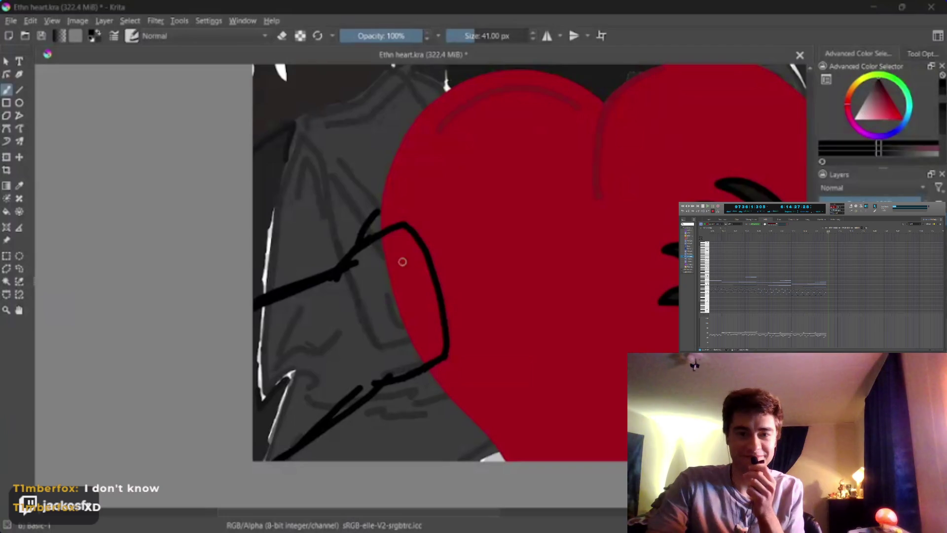
pyautogui.moveTo(393, 225)
pyautogui.mouseDown()
pyautogui.moveTo(450, 201)
pyautogui.moveTo(527, 201)
pyautogui.moveTo(528, 211)
pyautogui.moveTo(459, 205)
pyautogui.mouseUp()
pyautogui.hotkey('ctrl', 'z')
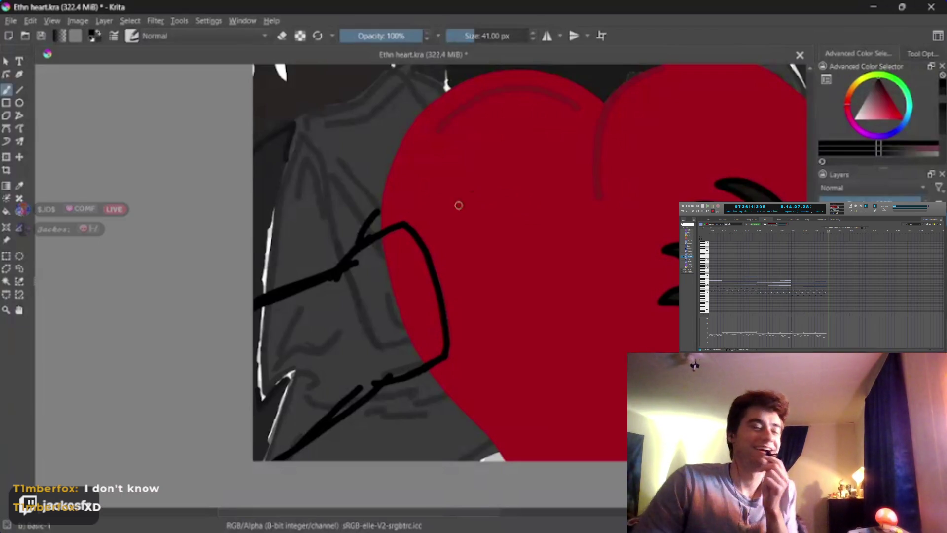
pyautogui.moveTo(381, 234)
pyautogui.mouseDown()
pyautogui.moveTo(408, 217)
pyautogui.moveTo(487, 205)
pyautogui.moveTo(524, 222)
pyautogui.moveTo(454, 220)
pyautogui.moveTo(429, 237)
pyautogui.moveTo(510, 239)
pyautogui.moveTo(533, 254)
pyautogui.moveTo(460, 247)
pyautogui.moveTo(427, 266)
pyautogui.moveTo(505, 269)
pyautogui.moveTo(442, 286)
pyautogui.moveTo(499, 310)
pyautogui.moveTo(439, 330)
pyautogui.mouseUp()
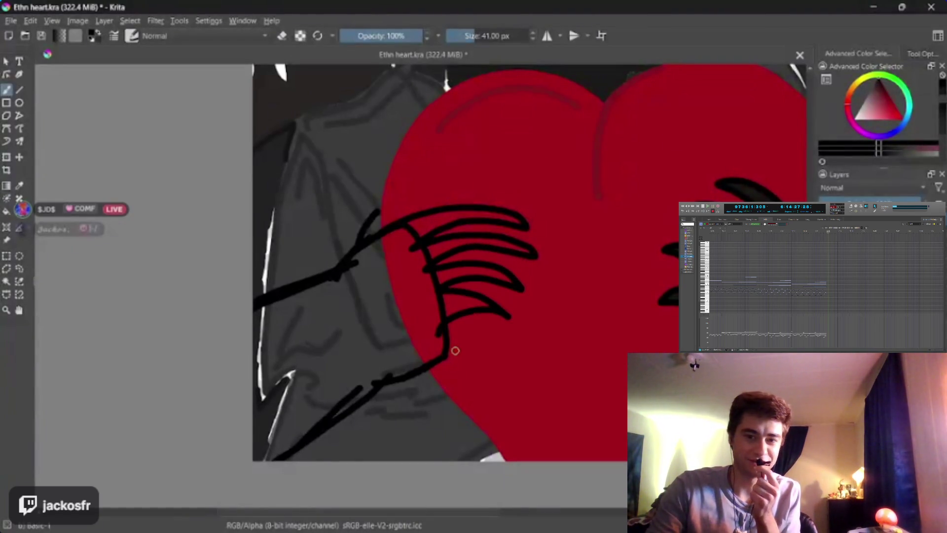
pyautogui.hotkey('ctrl', 'z')
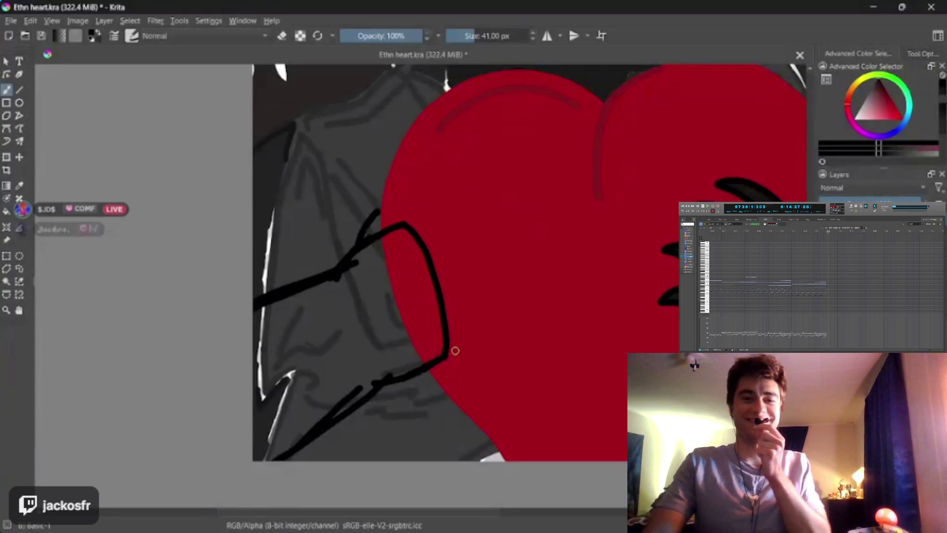
pyautogui.moveTo(382, 237)
pyautogui.mouseDown()
pyautogui.moveTo(440, 211)
pyautogui.moveTo(503, 225)
pyautogui.mouseUp()
pyautogui.hotkey('ctrl', 'z')
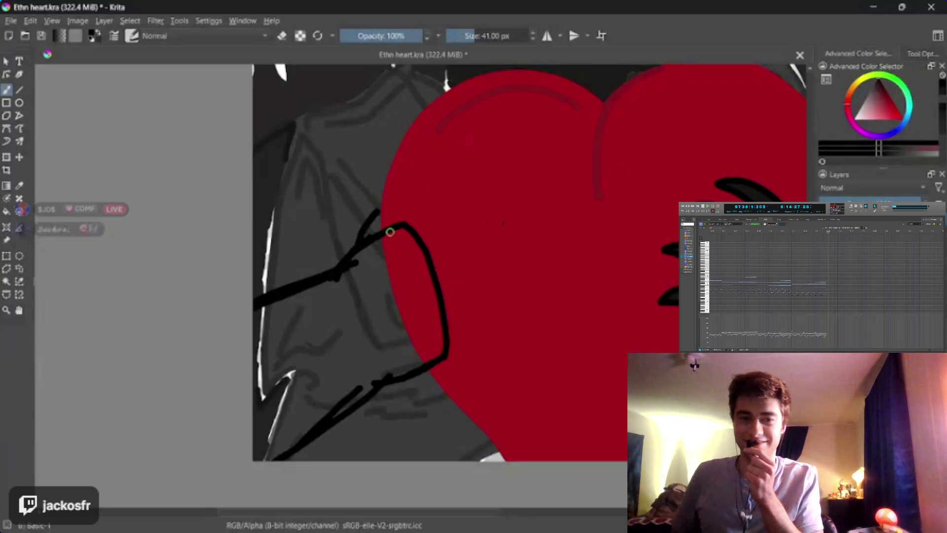
pyautogui.moveTo(387, 229)
pyautogui.mouseDown()
pyautogui.moveTo(462, 198)
pyautogui.moveTo(533, 205)
pyautogui.moveTo(460, 212)
pyautogui.mouseUp()
pyautogui.hotkey('ctrl', 'z')
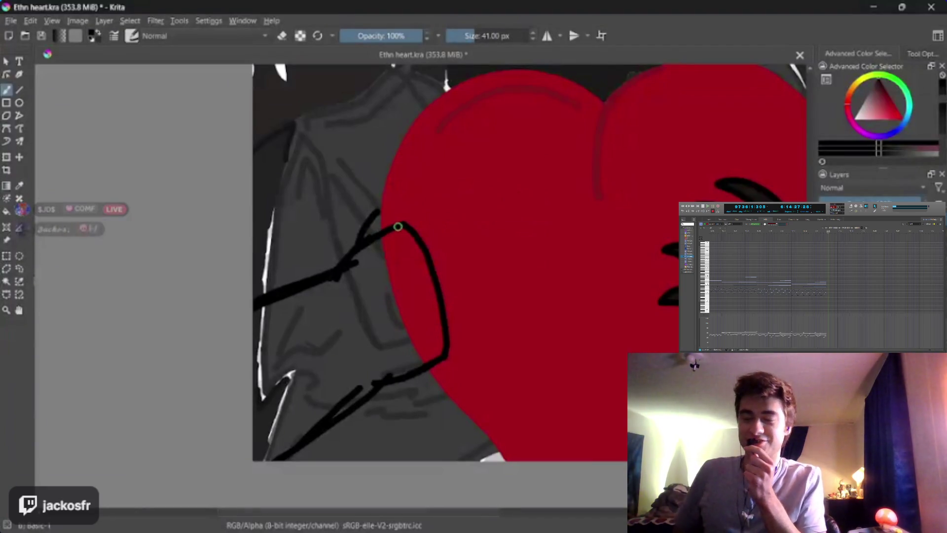
pyautogui.moveTo(398, 226)
pyautogui.mouseDown()
pyautogui.moveTo(446, 204)
pyautogui.moveTo(535, 202)
pyautogui.moveTo(556, 215)
pyautogui.moveTo(505, 208)
pyautogui.moveTo(462, 215)
pyautogui.mouseUp()
pyautogui.hotkey('ctrl', 'z')
pyautogui.moveTo(402, 227)
pyautogui.mouseDown()
pyautogui.moveTo(433, 209)
pyautogui.moveTo(533, 209)
pyautogui.moveTo(552, 233)
pyautogui.moveTo(492, 221)
pyautogui.moveTo(423, 234)
pyautogui.moveTo(403, 247)
pyautogui.moveTo(526, 245)
pyautogui.moveTo(535, 267)
pyautogui.moveTo(467, 255)
pyautogui.moveTo(416, 269)
pyautogui.moveTo(516, 298)
pyautogui.moveTo(429, 306)
pyautogui.mouseUp()
pyautogui.hotkey('ctrl', 'z')
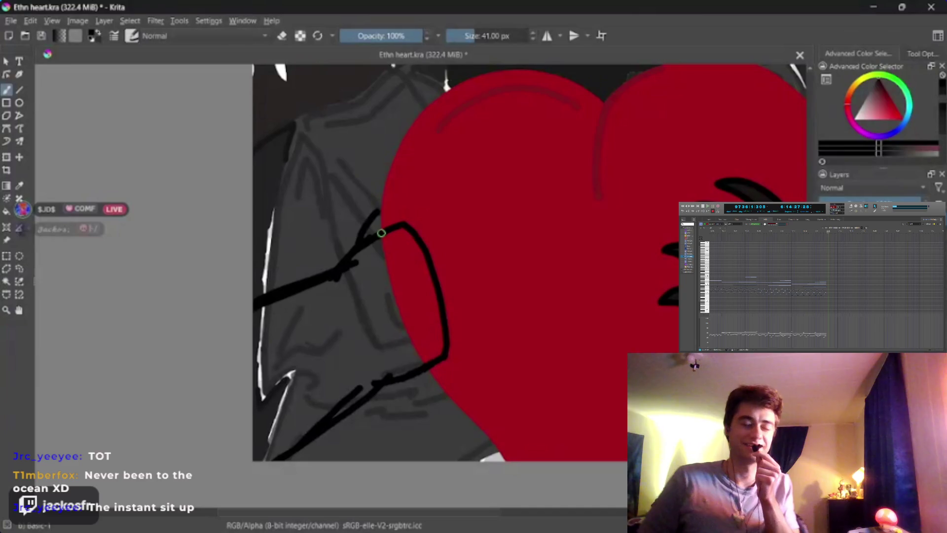
pyautogui.moveTo(382, 233)
pyautogui.mouseDown()
pyautogui.moveTo(416, 215)
pyautogui.moveTo(522, 209)
pyautogui.moveTo(436, 235)
pyautogui.moveTo(505, 249)
pyautogui.moveTo(597, 331)
pyautogui.moveTo(505, 328)
pyautogui.moveTo(550, 377)
pyautogui.moveTo(567, 424)
pyautogui.moveTo(548, 441)
pyautogui.moveTo(510, 406)
pyautogui.mouseUp()
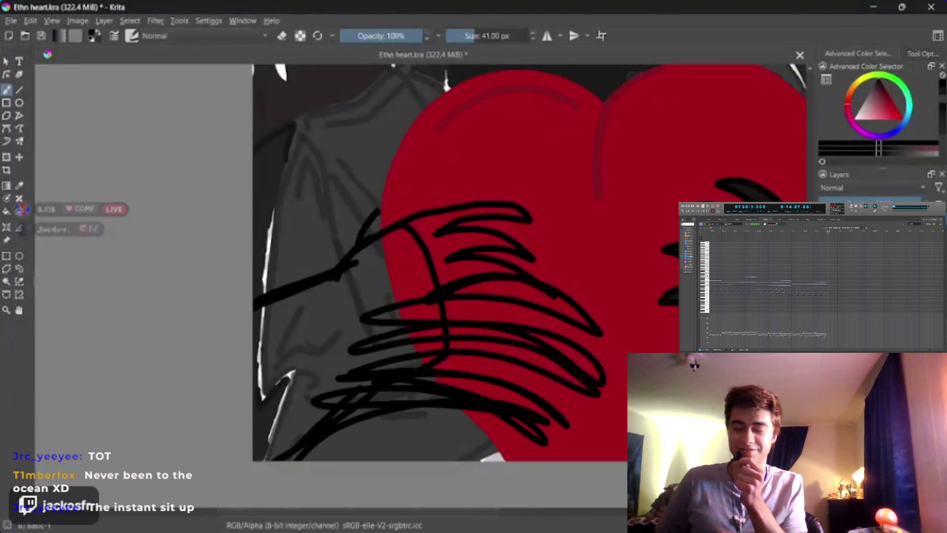
pyautogui.hotkey('ctrl', 'z')
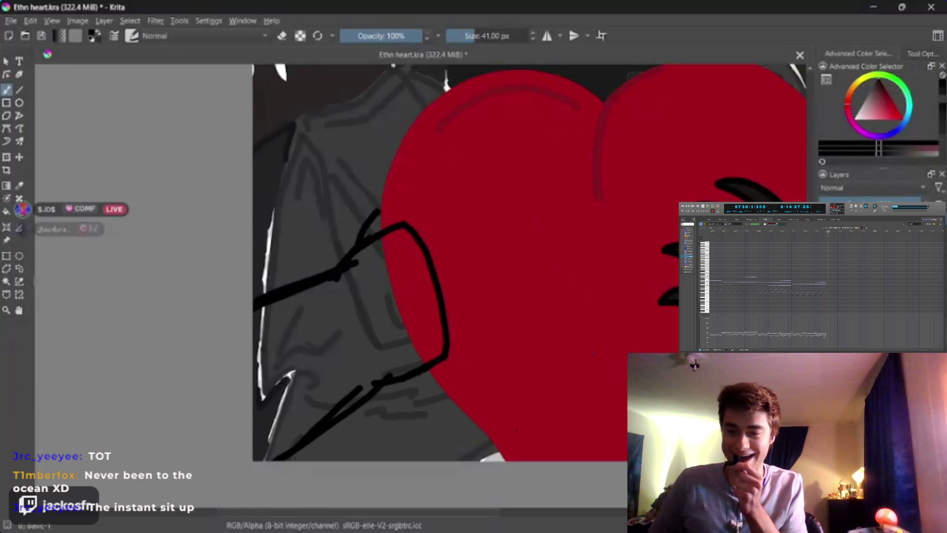
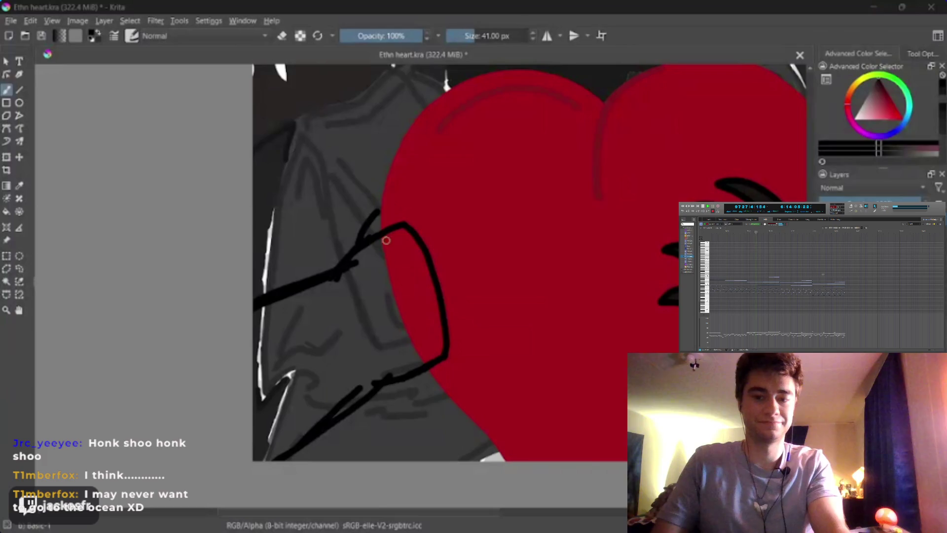
# Switch to a 51 px eraser and rub out a small spot beside the black hand outline
pyautogui.press('e')
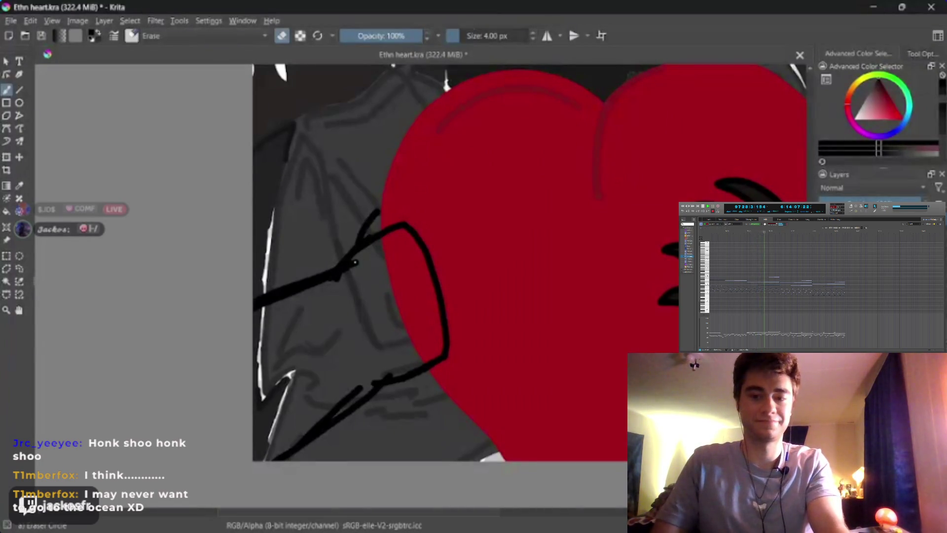
pyautogui.press('[')
pyautogui.press('[')
pyautogui.press('[')
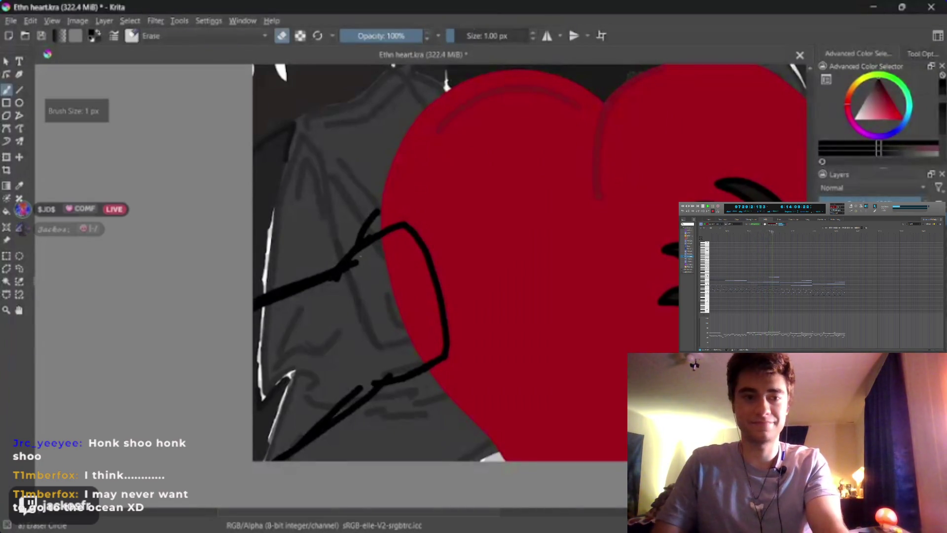
pyautogui.moveTo(362, 259); pyautogui.dragTo(394, 259)
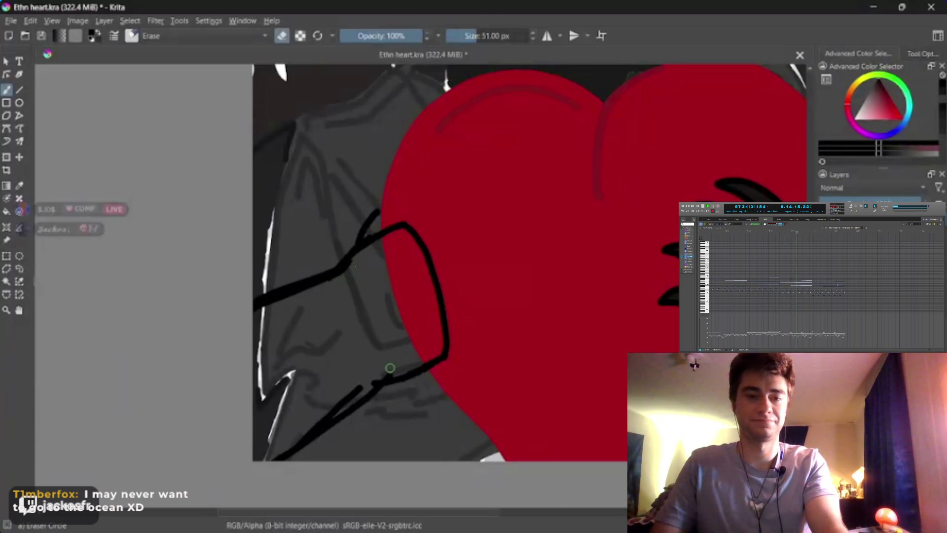
pyautogui.moveTo(391, 372); pyautogui.dragTo(331, 407)
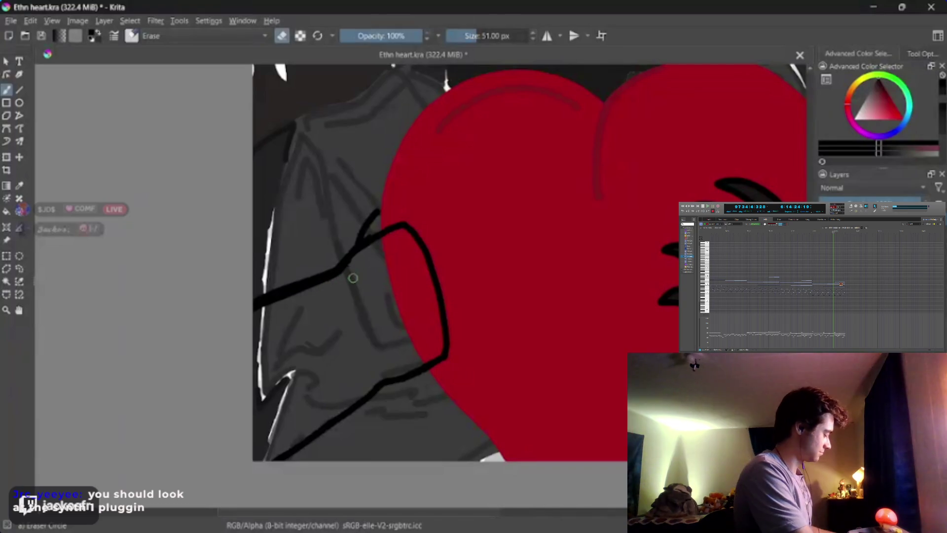
pyautogui.press('2')
pyautogui.scroll(3, 321, 182)
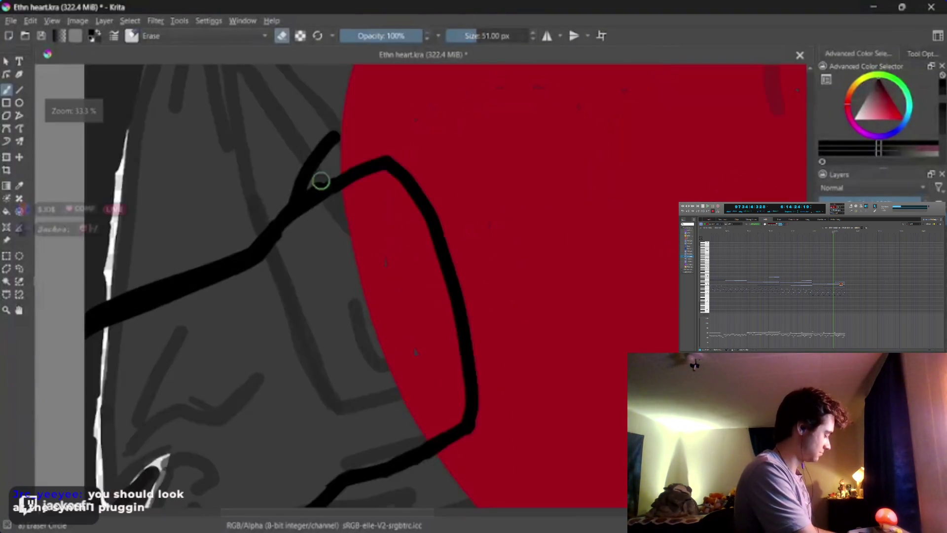
# Shrink the eraser step by step to 11 px, then enlarge it to 28 px
pyautogui.scroll(-1, 331, 197)
pyautogui.press('[')
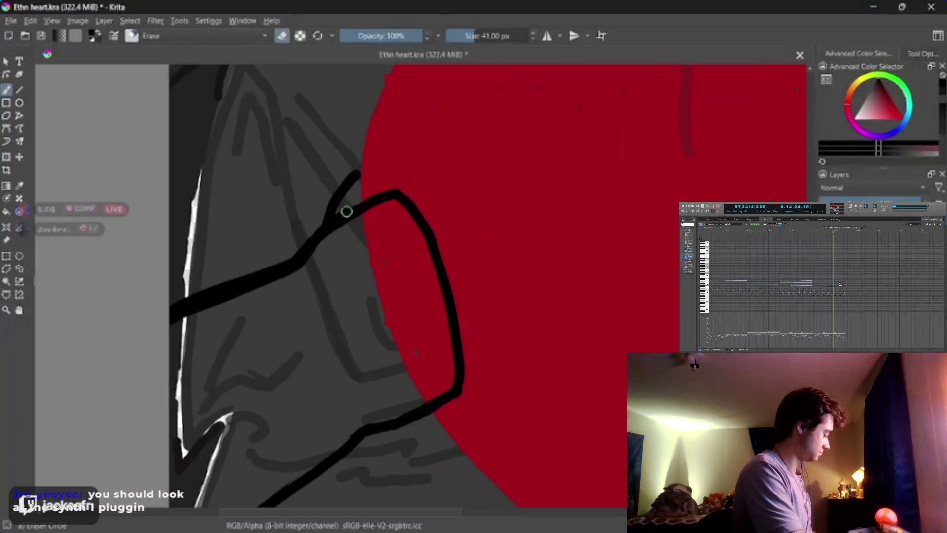
pyautogui.press('[')
pyautogui.press('[')
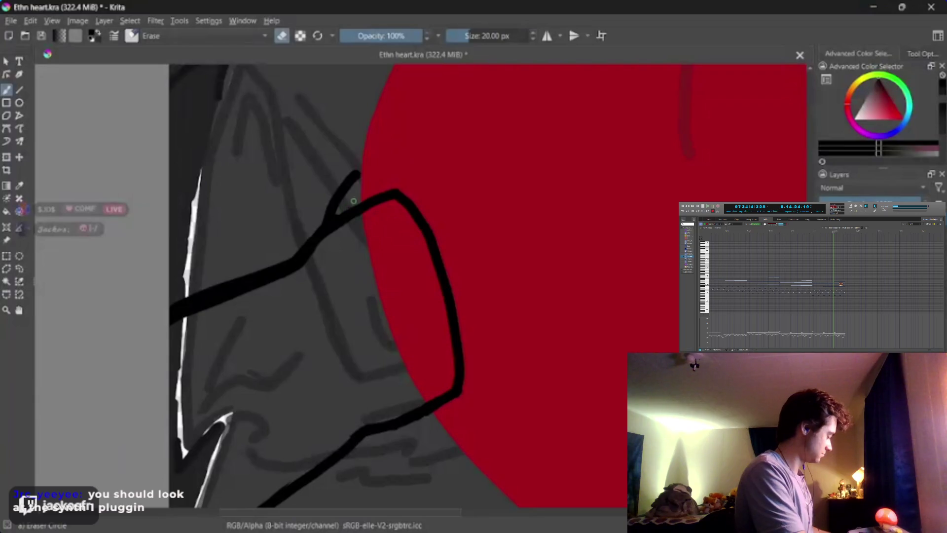
pyautogui.press('[')
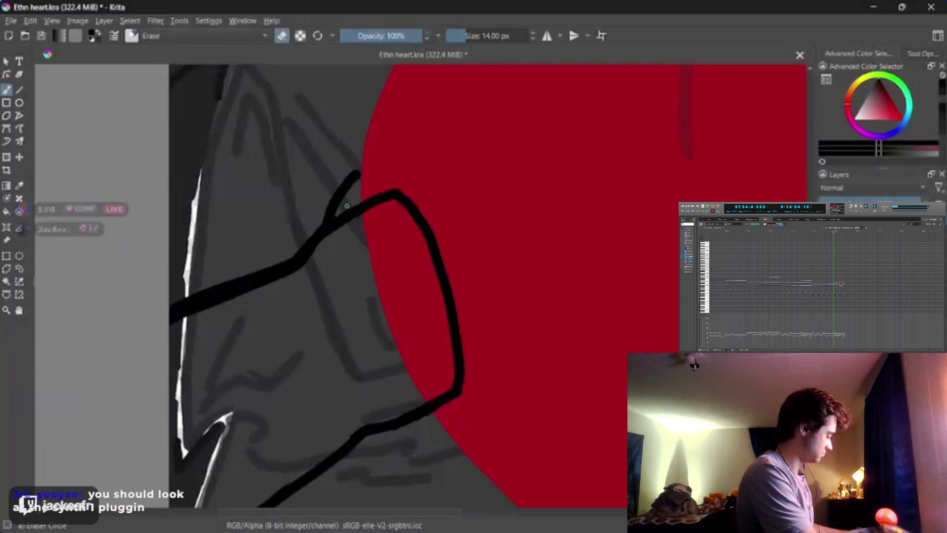
pyautogui.press('[')
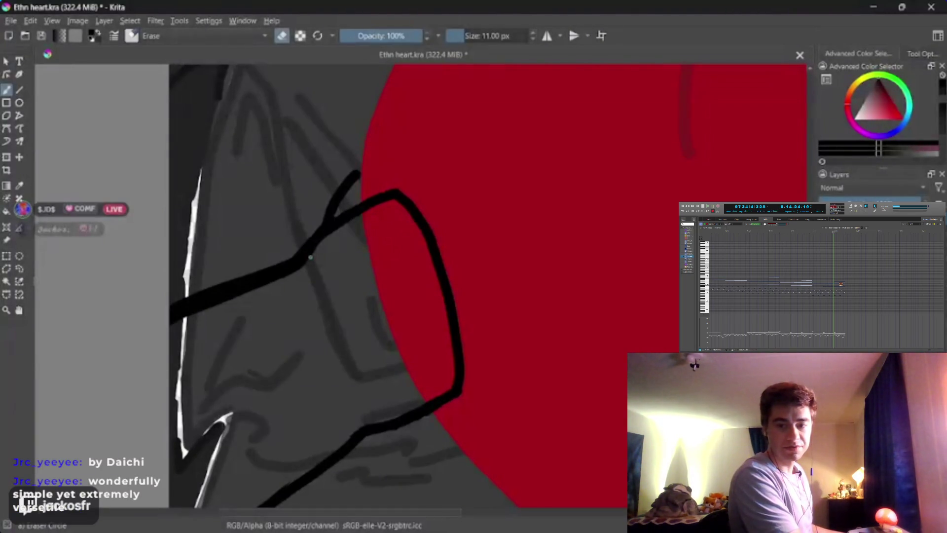
pyautogui.press(']')
pyautogui.press(']')
pyautogui.press(']')
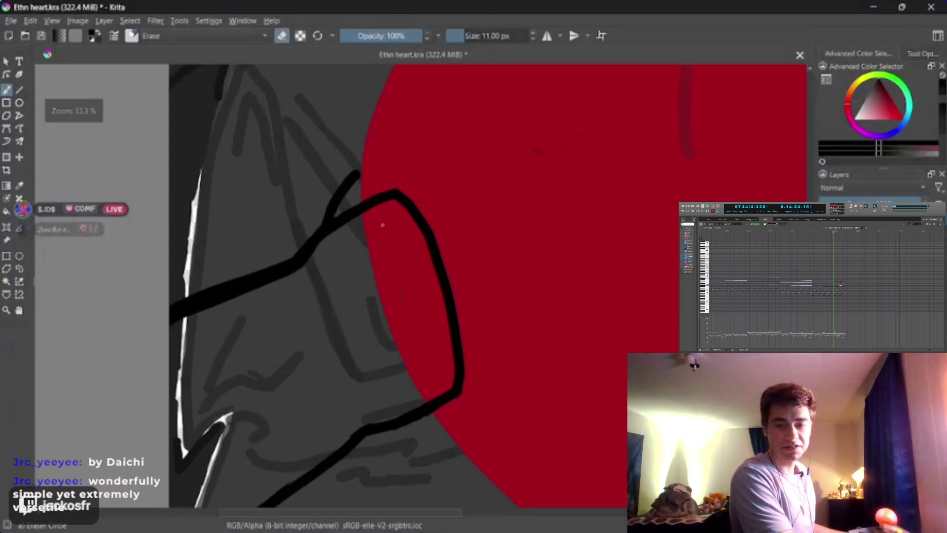
pyautogui.press(']')
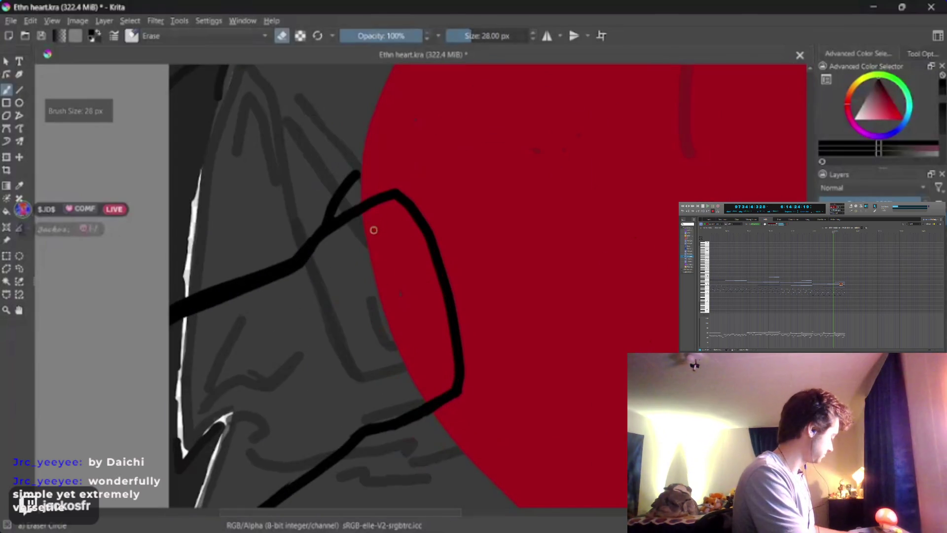
pyautogui.moveTo(148, 286); pyautogui.dragTo(84, 384)
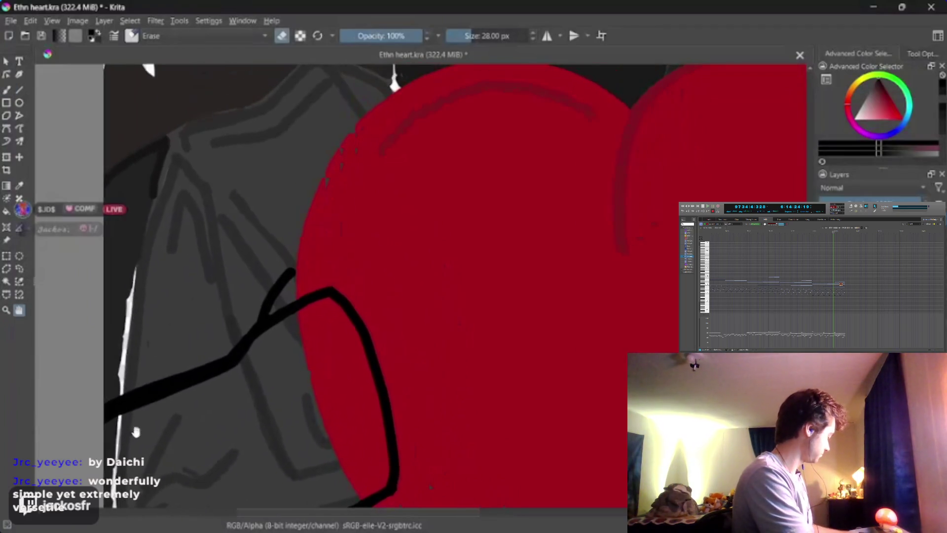
# Return to 41 px normal painting, undo a stray erase, and sketch clawed fingers across the heart
pyautogui.press('b')
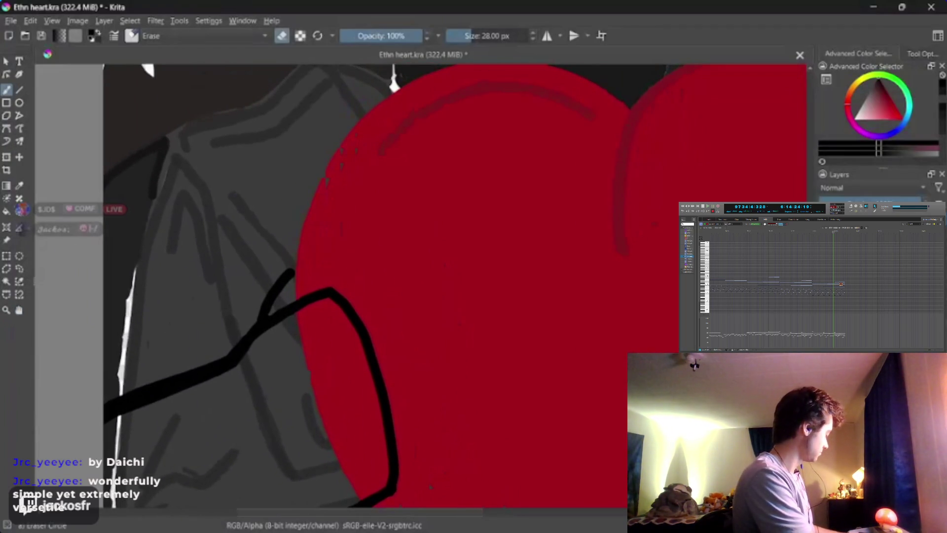
pyautogui.press(']')
pyautogui.press(']')
pyautogui.press(']')
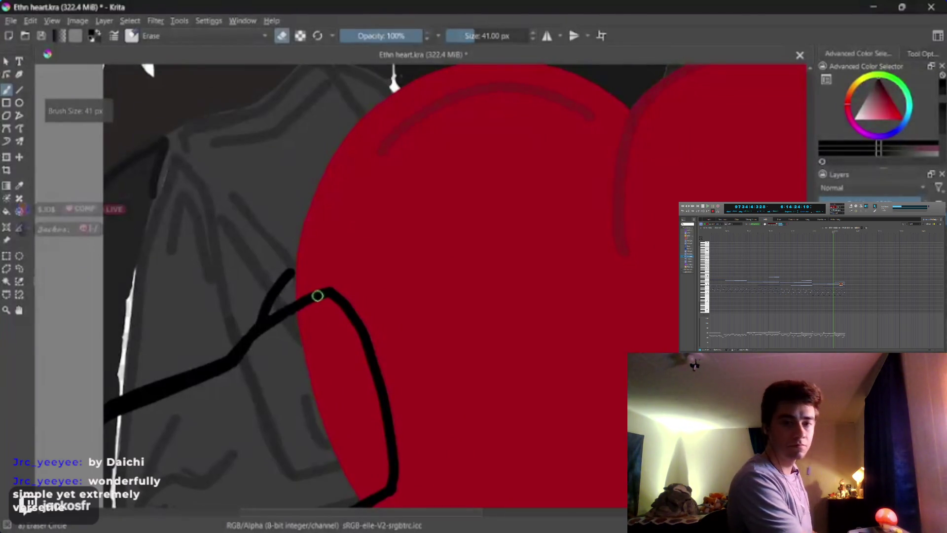
pyautogui.click(318, 296)
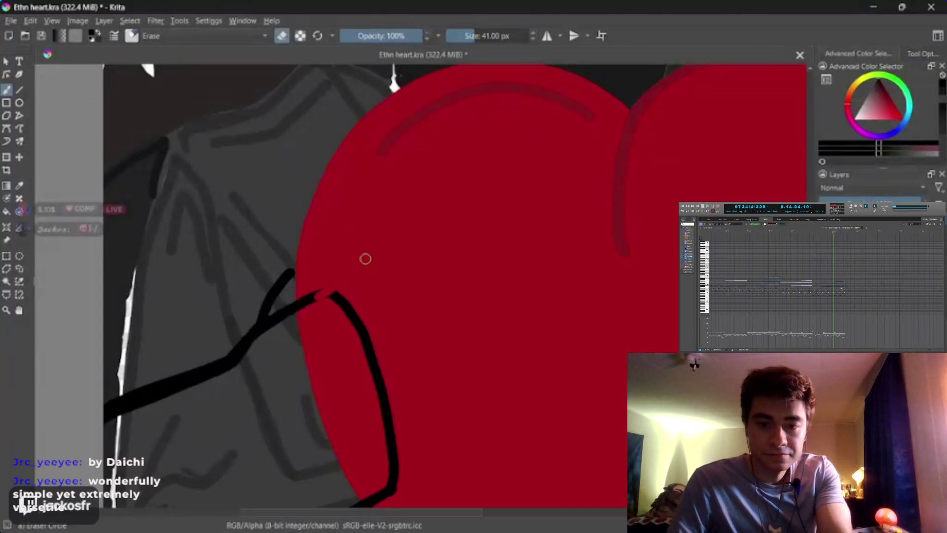
pyautogui.hotkey('ctrl', 'z')
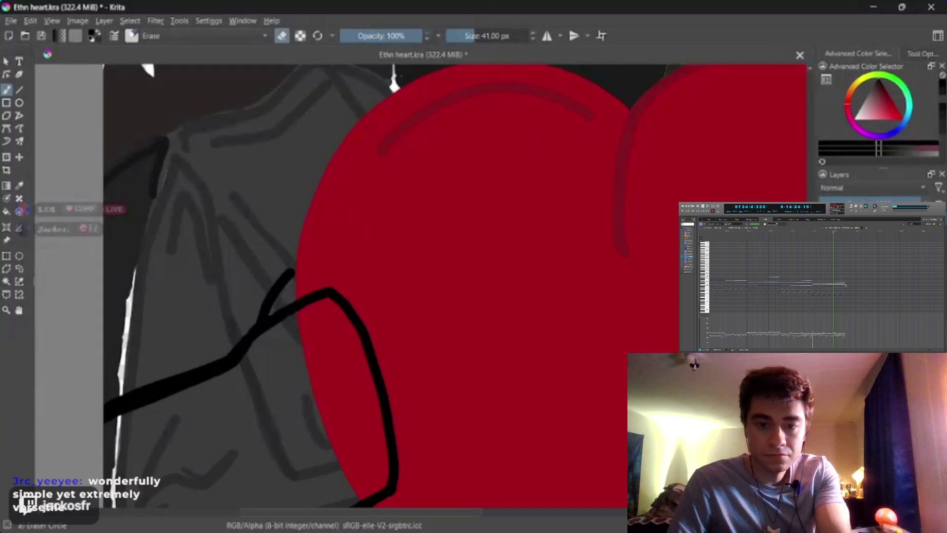
pyautogui.press('e')
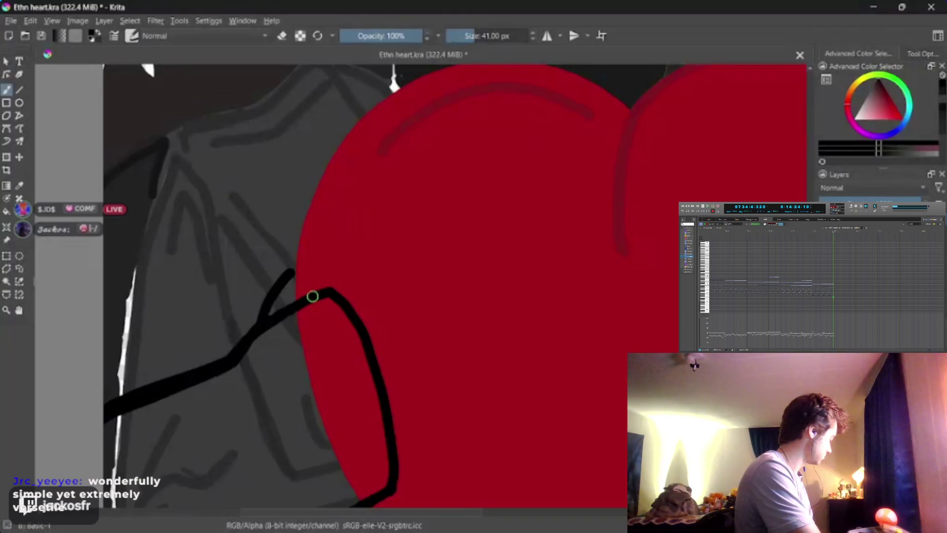
pyautogui.moveTo(309, 298)
pyautogui.mouseDown()
pyautogui.moveTo(412, 262)
pyautogui.moveTo(484, 270)
pyautogui.moveTo(397, 287)
pyautogui.moveTo(334, 321)
pyautogui.moveTo(461, 298)
pyautogui.moveTo(503, 324)
pyautogui.moveTo(383, 335)
pyautogui.moveTo(349, 355)
pyautogui.moveTo(425, 349)
pyautogui.moveTo(520, 383)
pyautogui.moveTo(399, 376)
pyautogui.moveTo(364, 408)
pyautogui.moveTo(473, 408)
pyautogui.moveTo(432, 431)
pyautogui.moveTo(395, 436)
pyautogui.mouseUp()
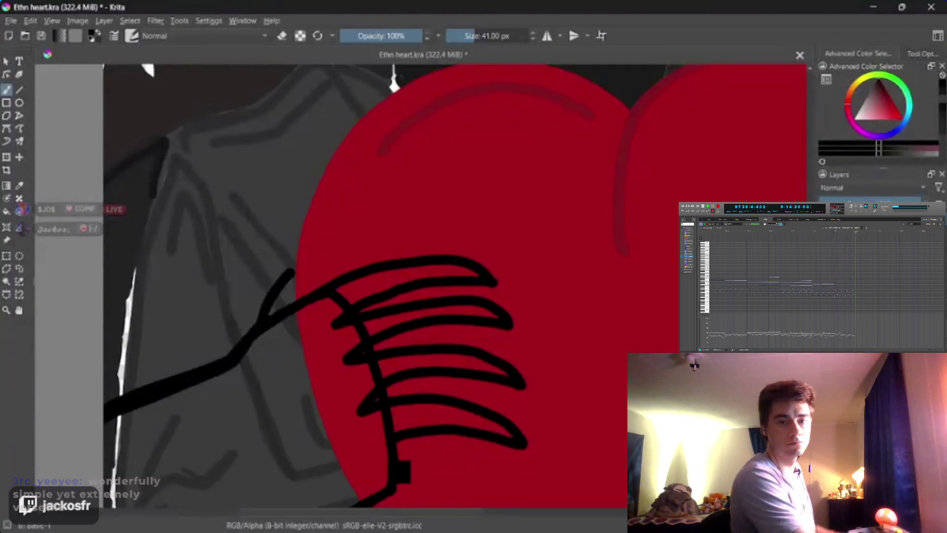
pyautogui.hotkey('ctrl', 'z')
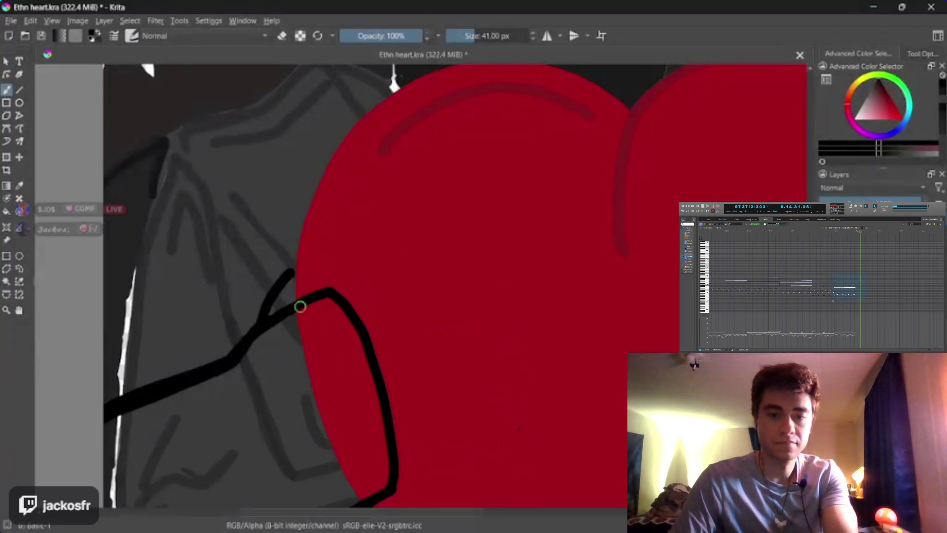
pyautogui.moveTo(298, 307)
pyautogui.mouseDown()
pyautogui.moveTo(410, 264)
pyautogui.moveTo(484, 270)
pyautogui.moveTo(396, 288)
pyautogui.mouseUp()
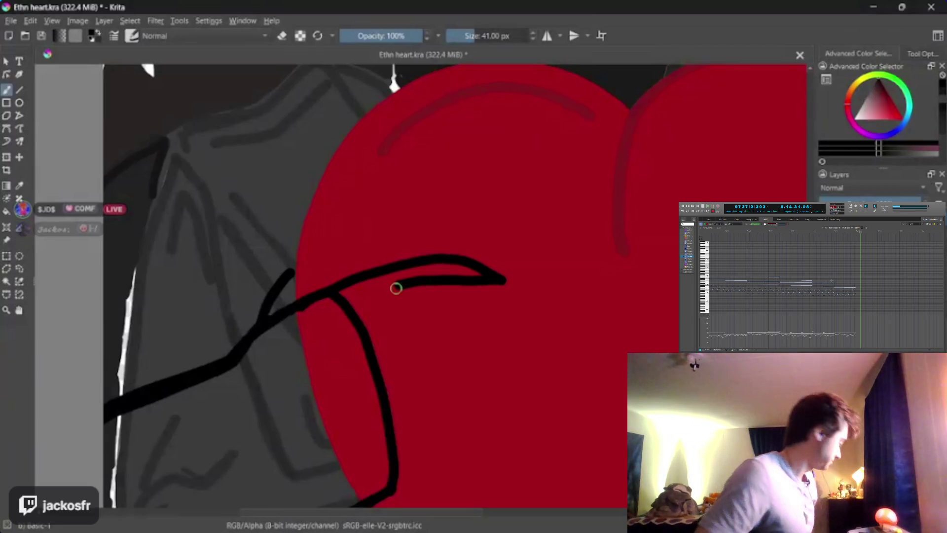
pyautogui.hotkey('ctrl', 'z')
pyautogui.moveTo(300, 303)
pyautogui.mouseDown()
pyautogui.moveTo(375, 273)
pyautogui.moveTo(484, 275)
pyautogui.moveTo(387, 294)
pyautogui.moveTo(334, 326)
pyautogui.moveTo(339, 398)
pyautogui.moveTo(294, 453)
pyautogui.mouseUp()
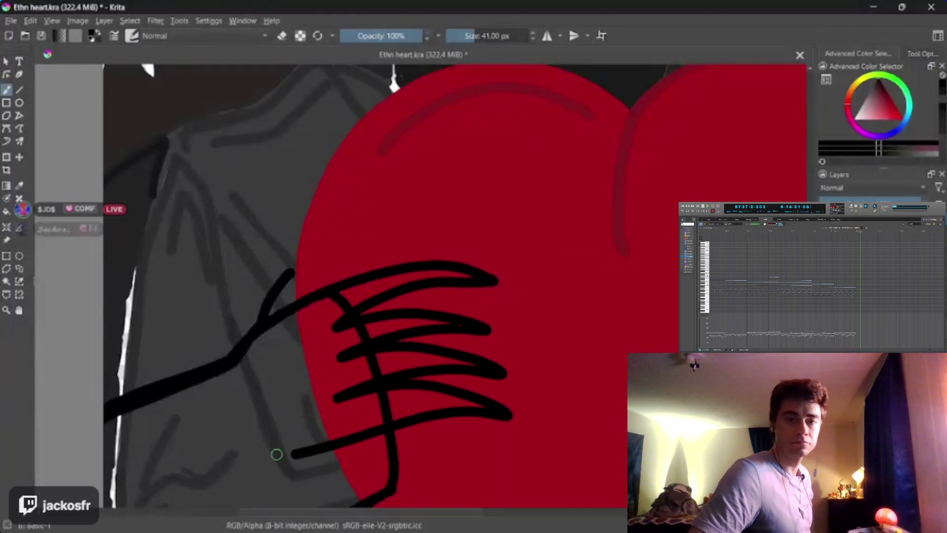
pyautogui.hotkey('ctrl', 'z')
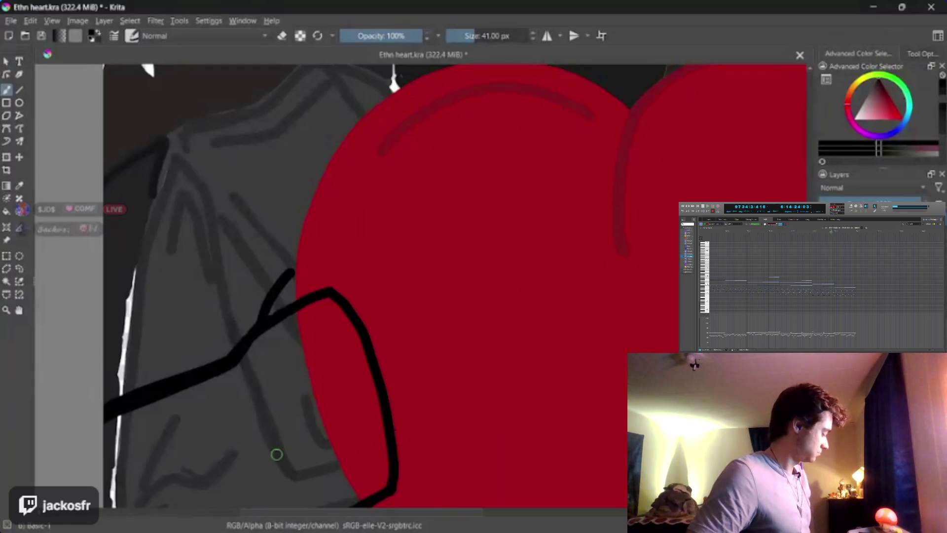
pyautogui.moveTo(298, 303)
pyautogui.mouseDown()
pyautogui.moveTo(321, 287)
pyautogui.moveTo(474, 268)
pyautogui.moveTo(490, 287)
pyautogui.moveTo(419, 287)
pyautogui.moveTo(361, 311)
pyautogui.moveTo(351, 326)
pyautogui.moveTo(467, 311)
pyautogui.moveTo(513, 332)
pyautogui.moveTo(444, 332)
pyautogui.moveTo(380, 351)
pyautogui.moveTo(352, 380)
pyautogui.moveTo(449, 366)
pyautogui.moveTo(493, 376)
pyautogui.moveTo(406, 391)
pyautogui.moveTo(363, 429)
pyautogui.moveTo(461, 413)
pyautogui.moveTo(470, 434)
pyautogui.moveTo(395, 437)
pyautogui.mouseUp()
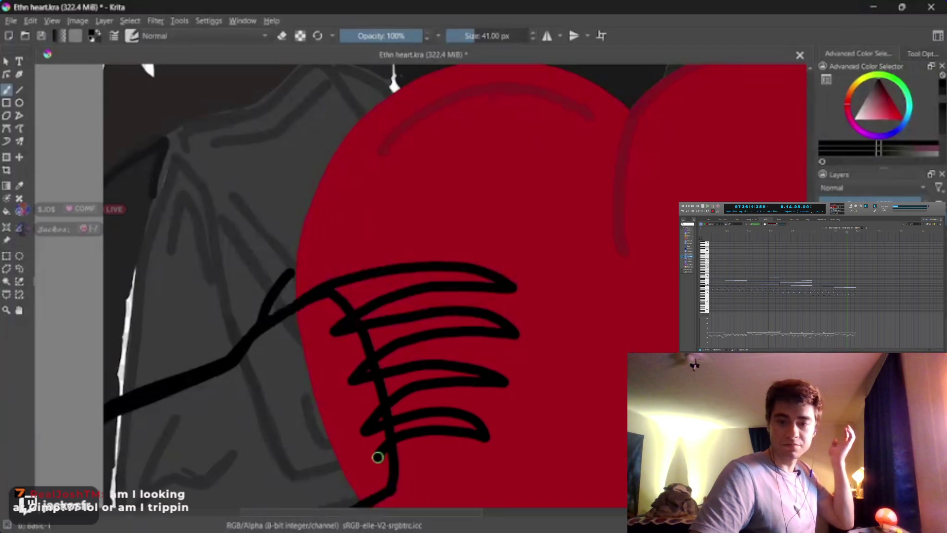
pyautogui.moveTo(378, 457); pyautogui.dragTo(390, 444)
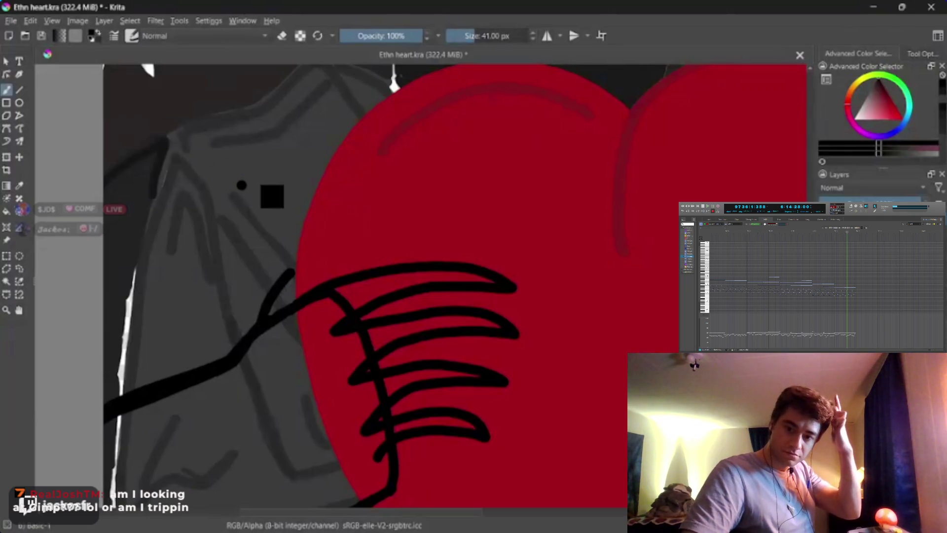
pyautogui.hotkey('ctrl', 'z')
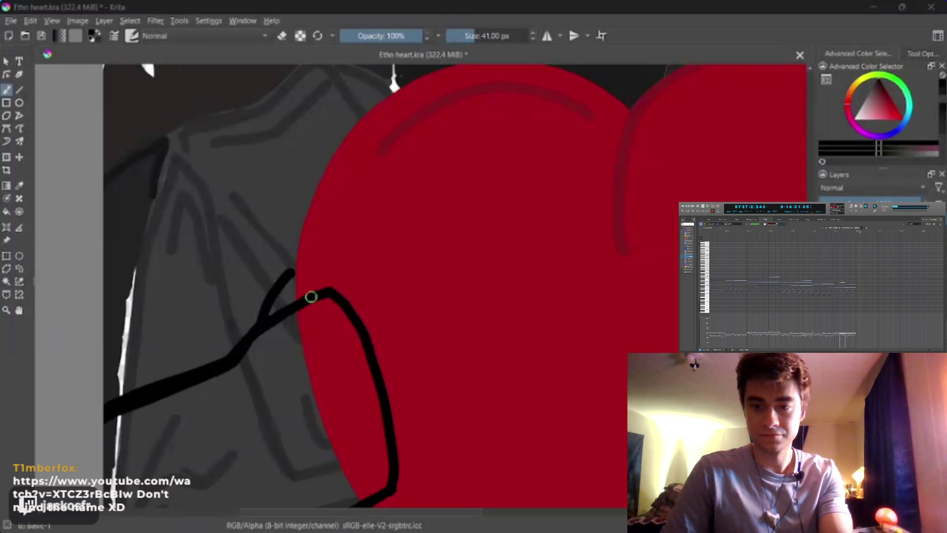
# Try several curving finger strokes across the heart's left side, undoing each attempt
pyautogui.moveTo(312, 297)
pyautogui.mouseDown()
pyautogui.moveTo(347, 275)
pyautogui.moveTo(450, 247)
pyautogui.moveTo(512, 273)
pyautogui.moveTo(417, 273)
pyautogui.moveTo(313, 339)
pyautogui.moveTo(425, 299)
pyautogui.moveTo(439, 317)
pyautogui.moveTo(373, 358)
pyautogui.mouseUp()
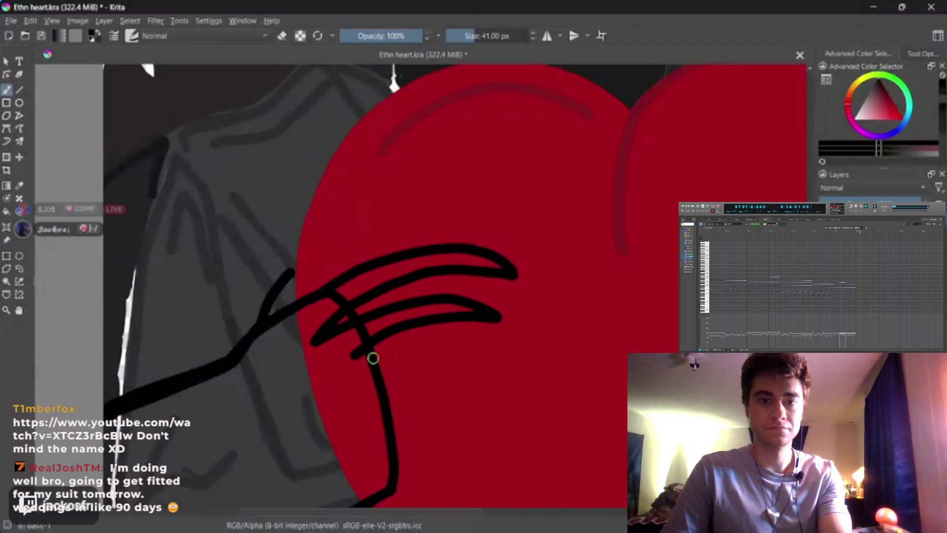
pyautogui.hotkey('ctrl', 'z')
pyautogui.hotkey('ctrl', 'z')
pyautogui.hotkey('ctrl', 'z')
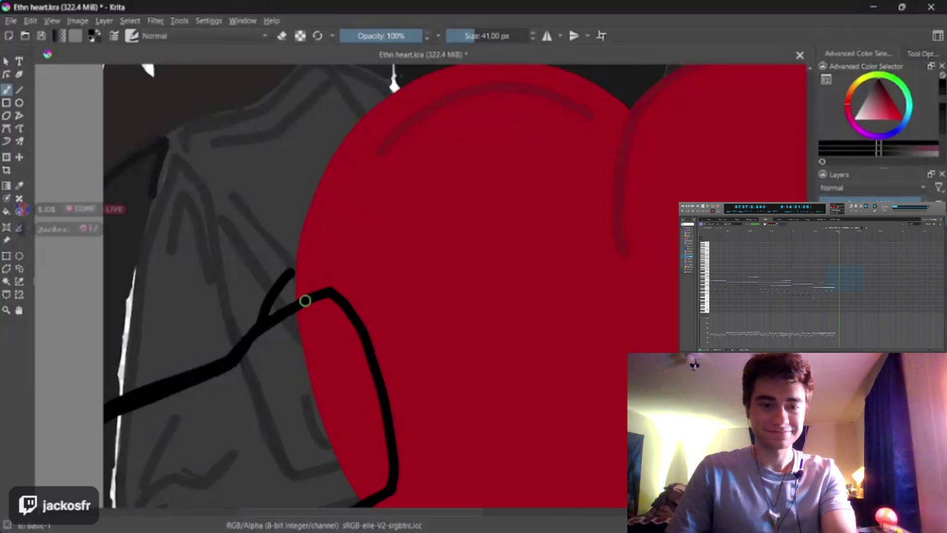
pyautogui.moveTo(301, 302)
pyautogui.mouseDown()
pyautogui.moveTo(338, 275)
pyautogui.moveTo(431, 250)
pyautogui.moveTo(490, 268)
pyautogui.moveTo(397, 283)
pyautogui.mouseUp()
pyautogui.hotkey('ctrl', 'z')
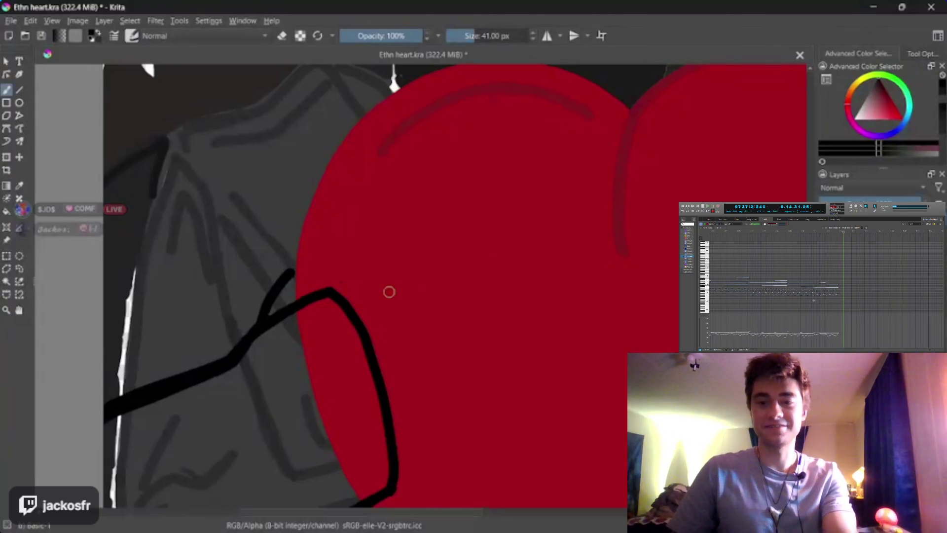
pyautogui.moveTo(294, 306)
pyautogui.mouseDown()
pyautogui.moveTo(436, 250)
pyautogui.moveTo(527, 258)
pyautogui.moveTo(531, 267)
pyautogui.moveTo(480, 266)
pyautogui.moveTo(429, 283)
pyautogui.mouseUp()
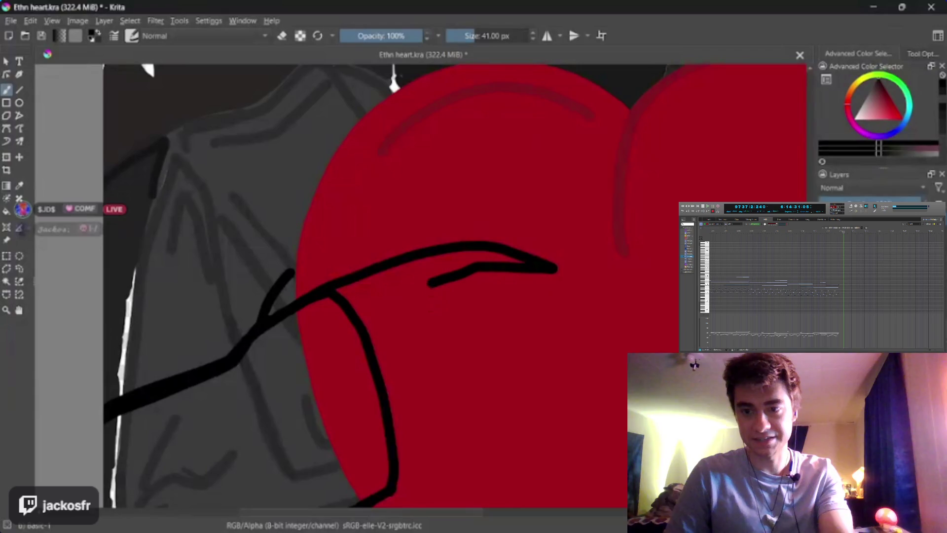
pyautogui.hotkey('ctrl', 'z')
pyautogui.moveTo(303, 302)
pyautogui.mouseDown()
pyautogui.moveTo(378, 269)
pyautogui.moveTo(461, 251)
pyautogui.moveTo(510, 258)
pyautogui.moveTo(538, 276)
pyautogui.moveTo(416, 296)
pyautogui.moveTo(334, 334)
pyautogui.moveTo(461, 296)
pyautogui.moveTo(490, 301)
pyautogui.mouseUp()
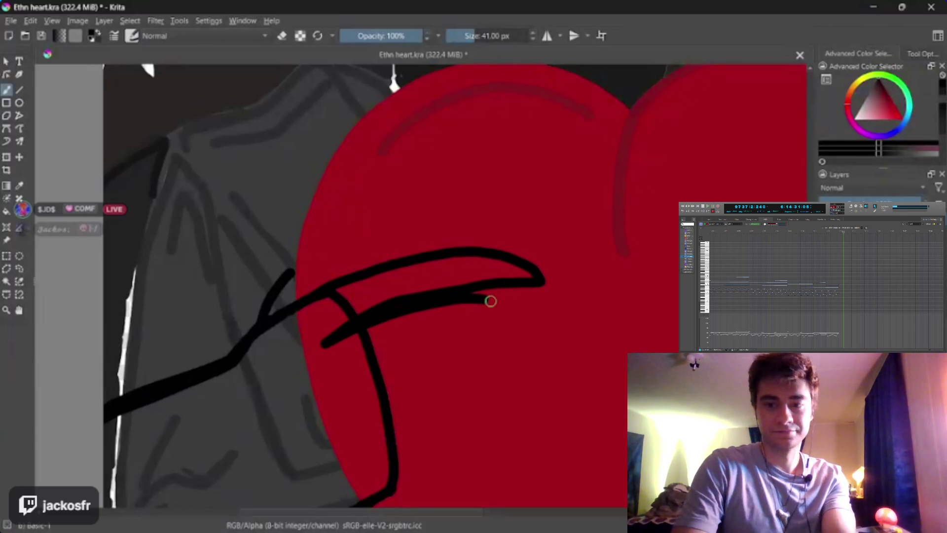
pyautogui.hotkey('ctrl', 'z')
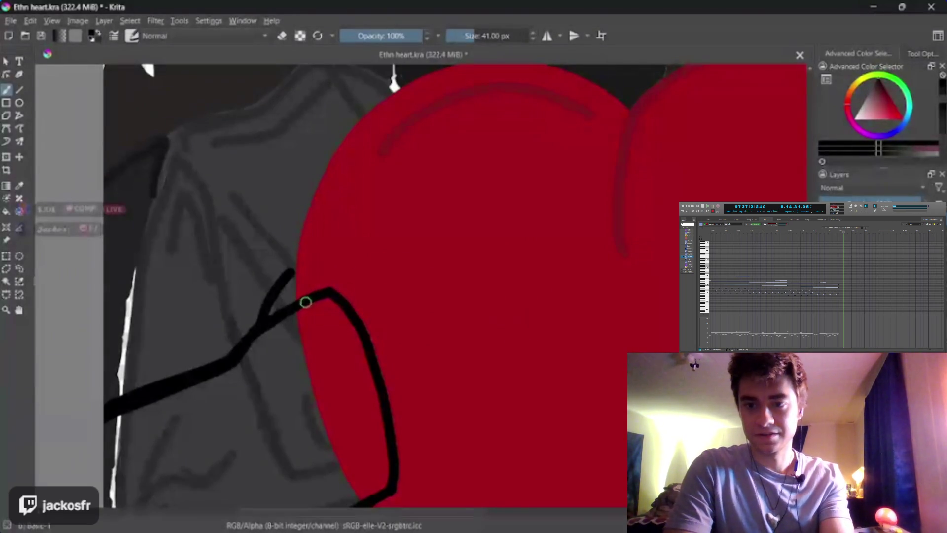
pyautogui.moveTo(305, 303)
pyautogui.mouseDown()
pyautogui.moveTo(360, 272)
pyautogui.moveTo(465, 249)
pyautogui.moveTo(527, 275)
pyautogui.mouseUp()
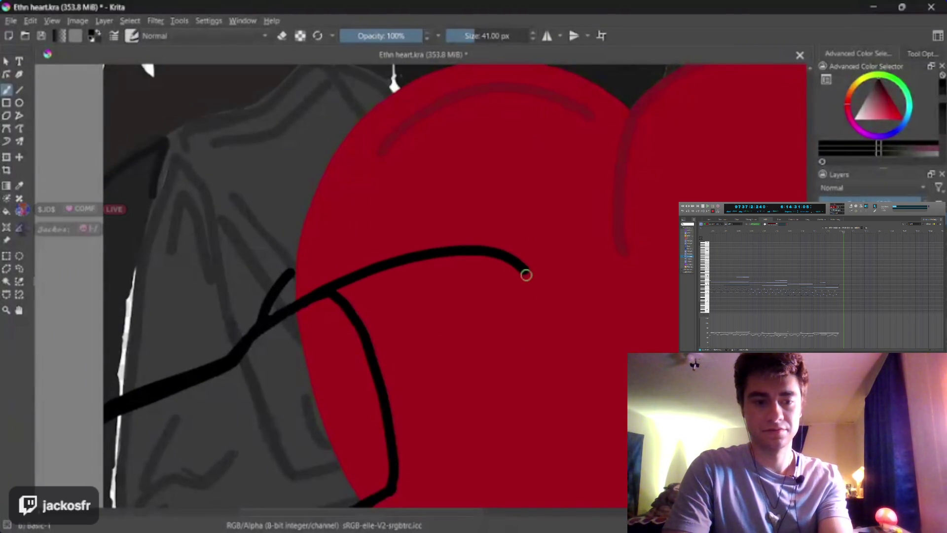
pyautogui.hotkey('ctrl', 'z')
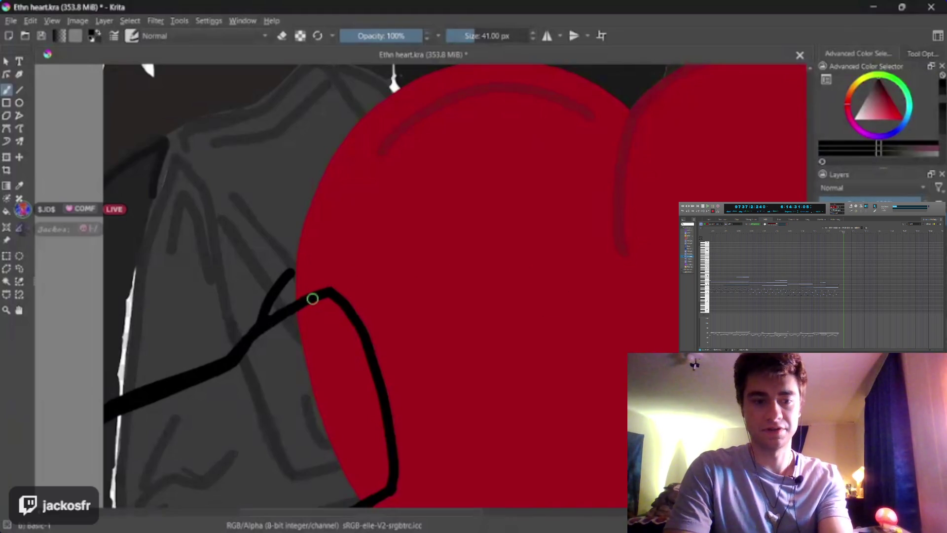
pyautogui.moveTo(313, 298)
pyautogui.mouseDown()
pyautogui.moveTo(443, 250)
pyautogui.moveTo(482, 269)
pyautogui.moveTo(382, 293)
pyautogui.moveTo(345, 317)
pyautogui.moveTo(423, 296)
pyautogui.moveTo(476, 307)
pyautogui.moveTo(475, 315)
pyautogui.moveTo(401, 325)
pyautogui.moveTo(362, 351)
pyautogui.moveTo(405, 349)
pyautogui.moveTo(449, 363)
pyautogui.moveTo(368, 400)
pyautogui.mouseUp()
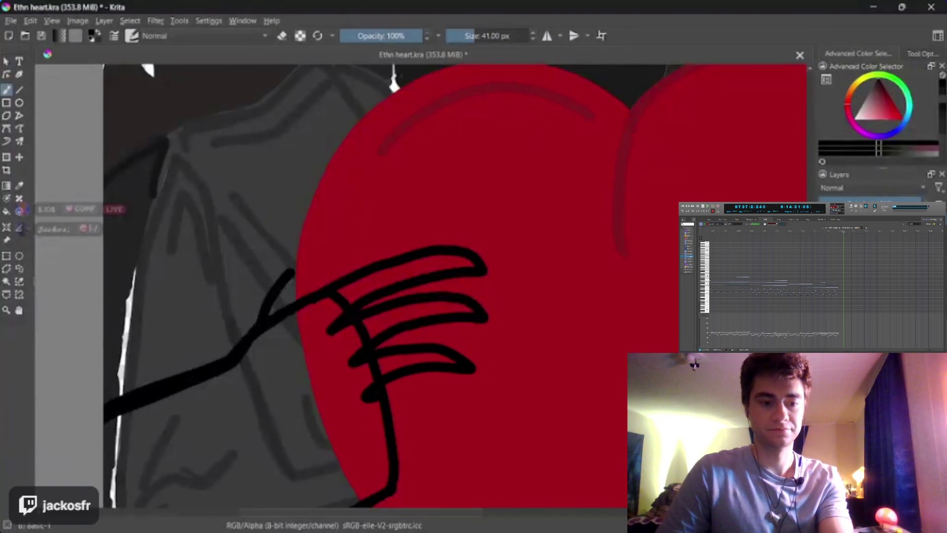
pyautogui.hotkey('ctrl', 'z')
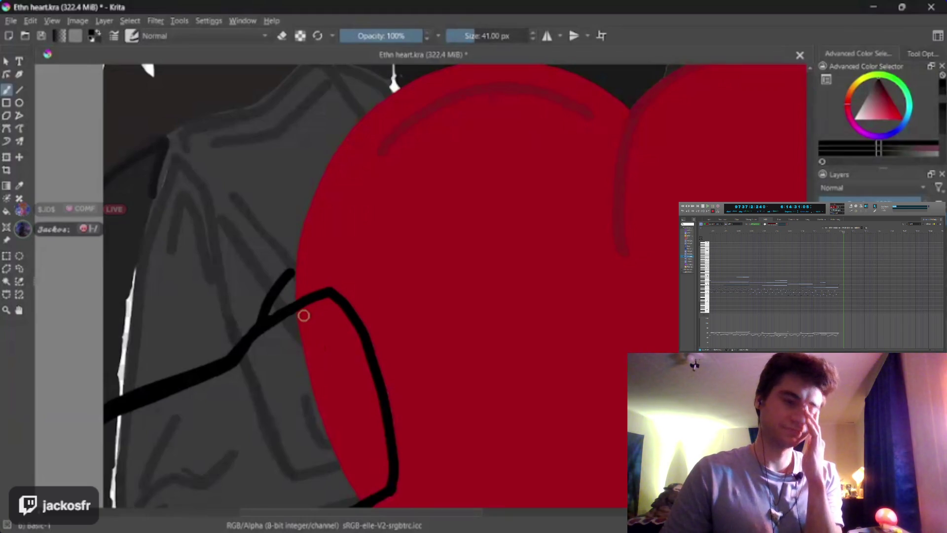
# After more retries, draw the four clawed fingers over the heart and thicken the wrist line
pyautogui.moveTo(313, 296)
pyautogui.mouseDown()
pyautogui.moveTo(454, 262)
pyautogui.moveTo(489, 279)
pyautogui.moveTo(386, 299)
pyautogui.moveTo(332, 332)
pyautogui.moveTo(419, 310)
pyautogui.moveTo(474, 313)
pyautogui.moveTo(486, 323)
pyautogui.moveTo(427, 330)
pyautogui.moveTo(380, 351)
pyautogui.moveTo(355, 376)
pyautogui.moveTo(425, 353)
pyautogui.moveTo(482, 361)
pyautogui.moveTo(452, 371)
pyautogui.moveTo(434, 404)
pyautogui.moveTo(349, 484)
pyautogui.mouseUp()
pyautogui.hotkey('ctrl', 'z')
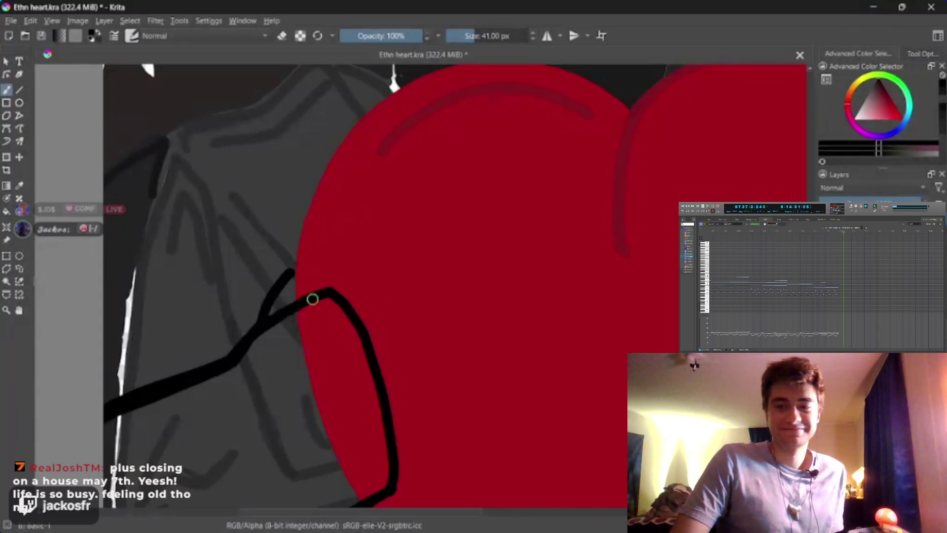
pyautogui.moveTo(298, 298)
pyautogui.mouseDown()
pyautogui.moveTo(374, 262)
pyautogui.moveTo(484, 238)
pyautogui.moveTo(536, 266)
pyautogui.moveTo(408, 295)
pyautogui.mouseUp()
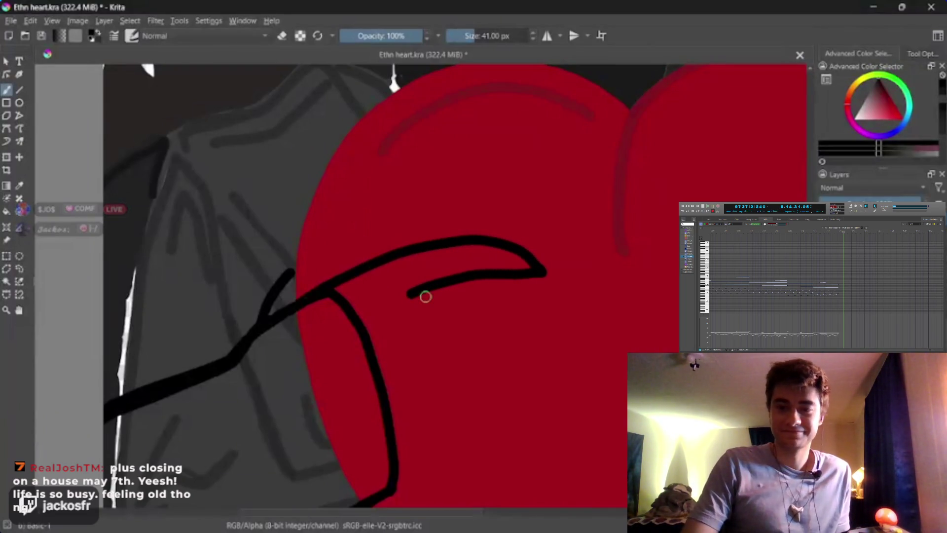
pyautogui.hotkey('ctrl', 'z')
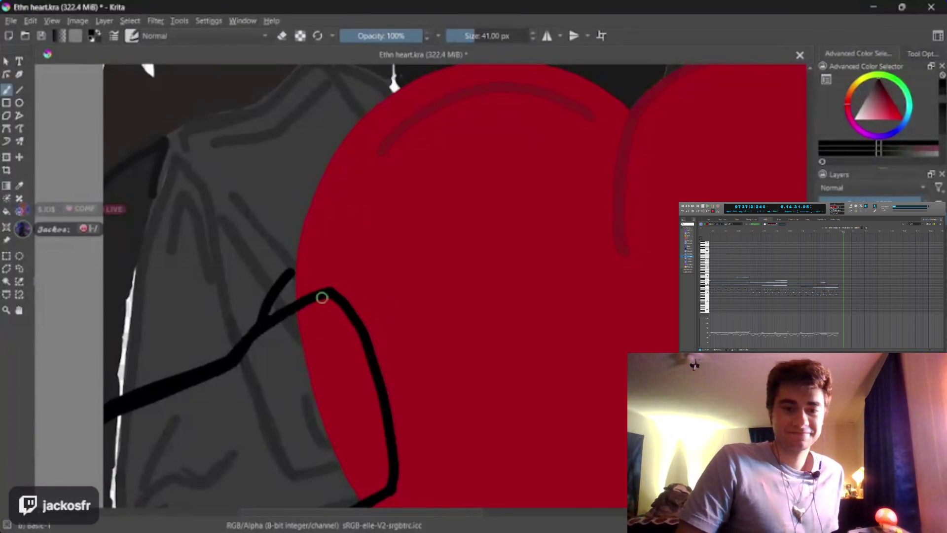
pyautogui.moveTo(320, 296)
pyautogui.mouseDown()
pyautogui.moveTo(340, 283)
pyautogui.moveTo(444, 266)
pyautogui.moveTo(501, 277)
pyautogui.moveTo(395, 298)
pyautogui.moveTo(345, 336)
pyautogui.moveTo(401, 319)
pyautogui.moveTo(520, 326)
pyautogui.moveTo(448, 332)
pyautogui.moveTo(389, 353)
pyautogui.moveTo(355, 385)
pyautogui.moveTo(504, 378)
pyautogui.moveTo(404, 393)
pyautogui.moveTo(374, 438)
pyautogui.moveTo(414, 450)
pyautogui.moveTo(369, 481)
pyautogui.mouseUp()
pyautogui.hotkey('ctrl', 'z')
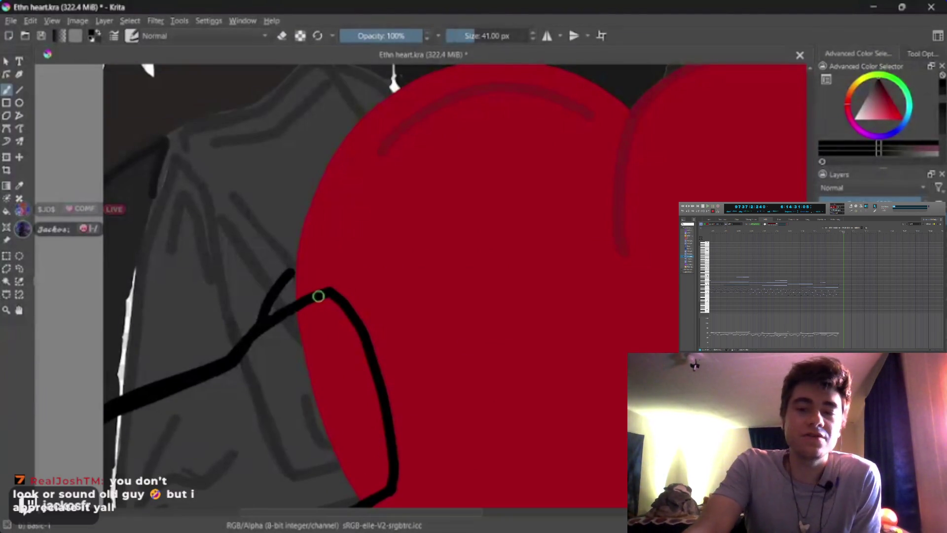
pyautogui.moveTo(318, 296)
pyautogui.mouseDown()
pyautogui.moveTo(370, 277)
pyautogui.moveTo(469, 265)
pyautogui.moveTo(522, 290)
pyautogui.moveTo(389, 306)
pyautogui.moveTo(349, 332)
pyautogui.moveTo(478, 322)
pyautogui.moveTo(514, 338)
pyautogui.moveTo(397, 357)
pyautogui.moveTo(345, 391)
pyautogui.moveTo(478, 383)
pyautogui.moveTo(482, 404)
pyautogui.moveTo(387, 419)
pyautogui.moveTo(442, 435)
pyautogui.moveTo(469, 461)
pyautogui.moveTo(352, 474)
pyautogui.mouseUp()
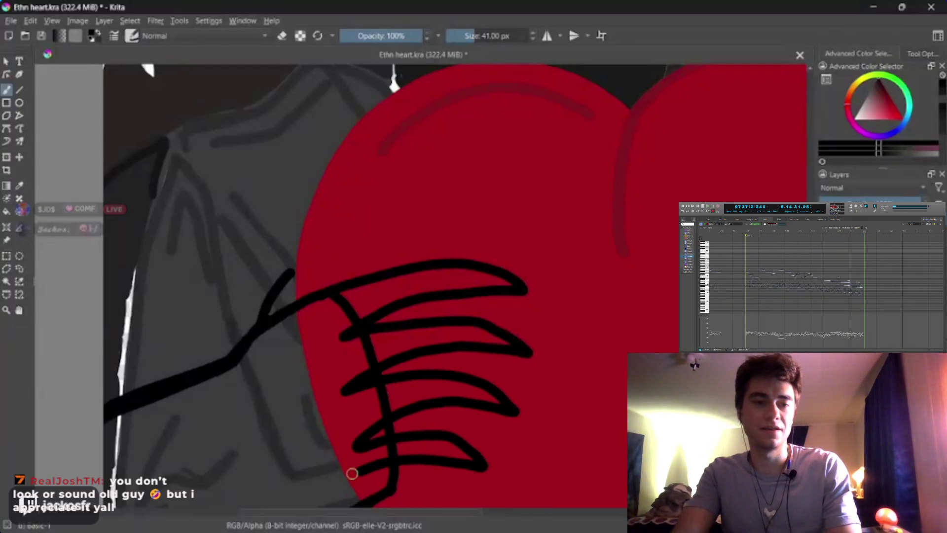
pyautogui.hotkey('ctrl', 'z')
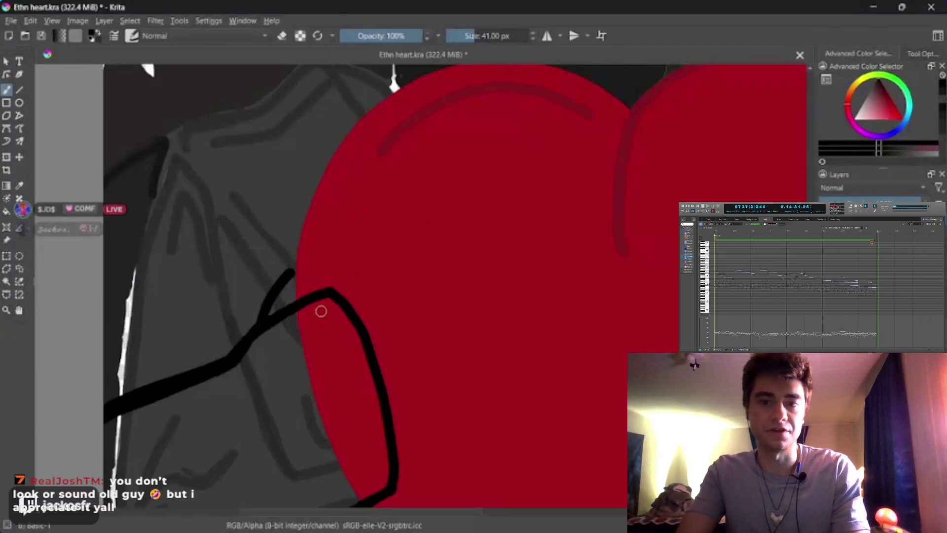
pyautogui.moveTo(318, 296)
pyautogui.mouseDown()
pyautogui.moveTo(375, 269)
pyautogui.moveTo(375, 441)
pyautogui.moveTo(459, 410)
pyautogui.moveTo(507, 433)
pyautogui.moveTo(413, 447)
pyautogui.moveTo(359, 491)
pyautogui.mouseUp()
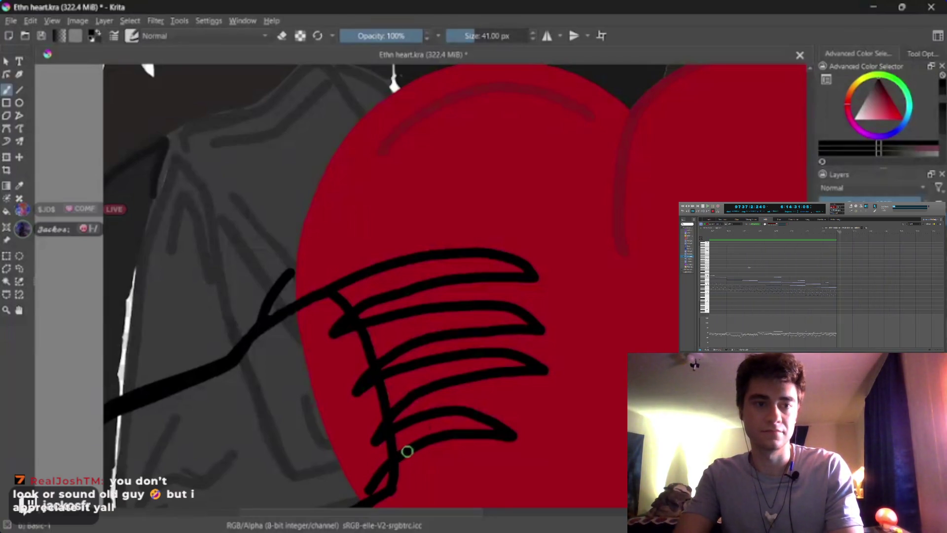
pyautogui.moveTo(406, 449)
pyautogui.mouseDown()
pyautogui.moveTo(364, 501)
pyautogui.moveTo(282, 383)
pyautogui.mouseUp()
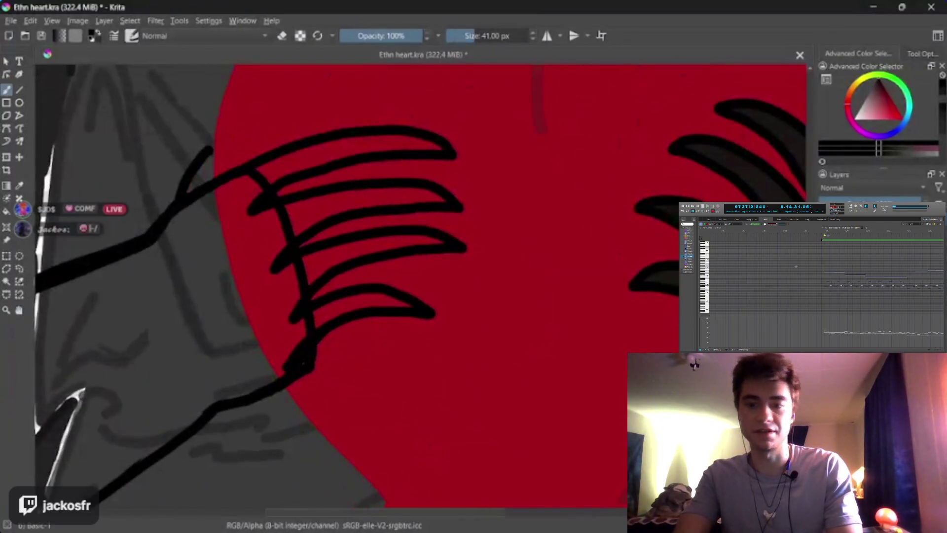
# Erase stray marks near the finger strokes and along the wrist at the heart's edge
pyautogui.press('e')
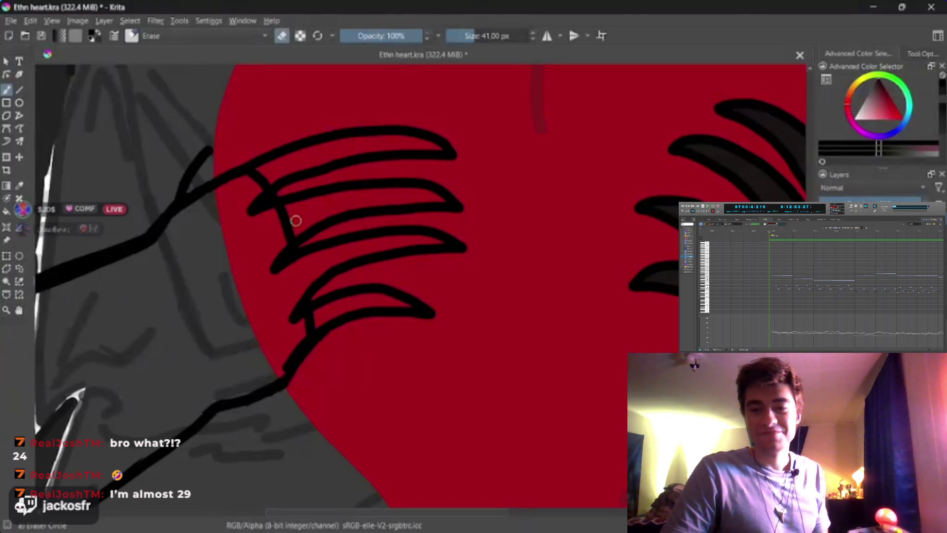
pyautogui.moveTo(290, 232)
pyautogui.mouseDown()
pyautogui.moveTo(283, 237)
pyautogui.moveTo(292, 228)
pyautogui.moveTo(279, 219)
pyautogui.mouseUp()
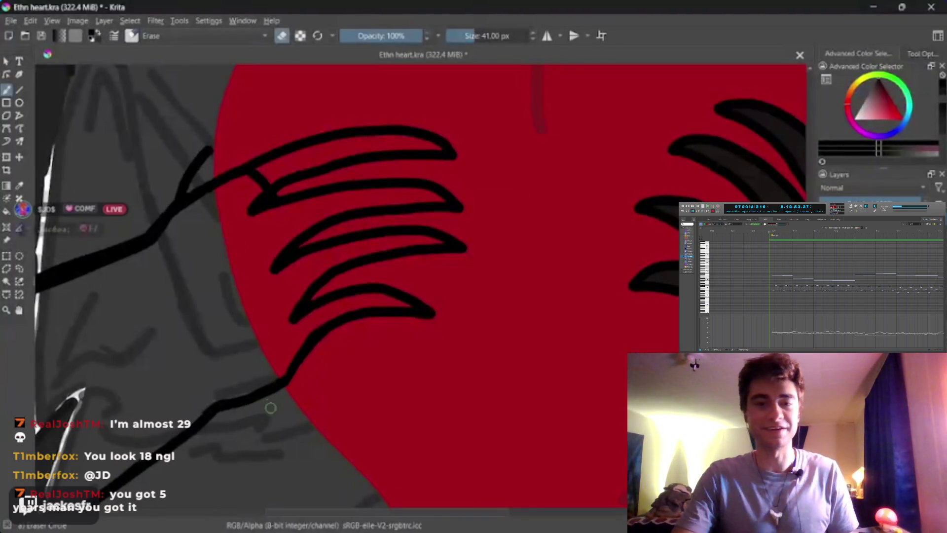
pyautogui.press('e')
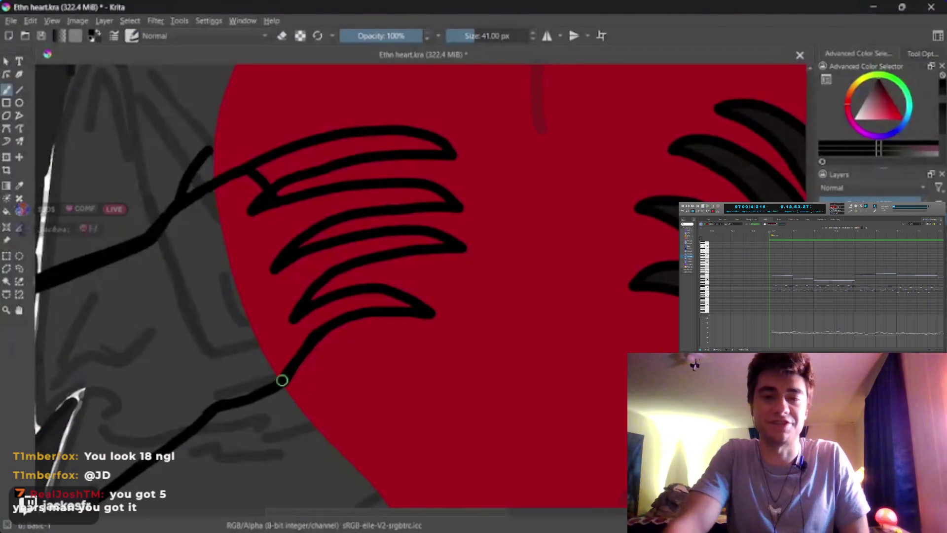
pyautogui.press('e')
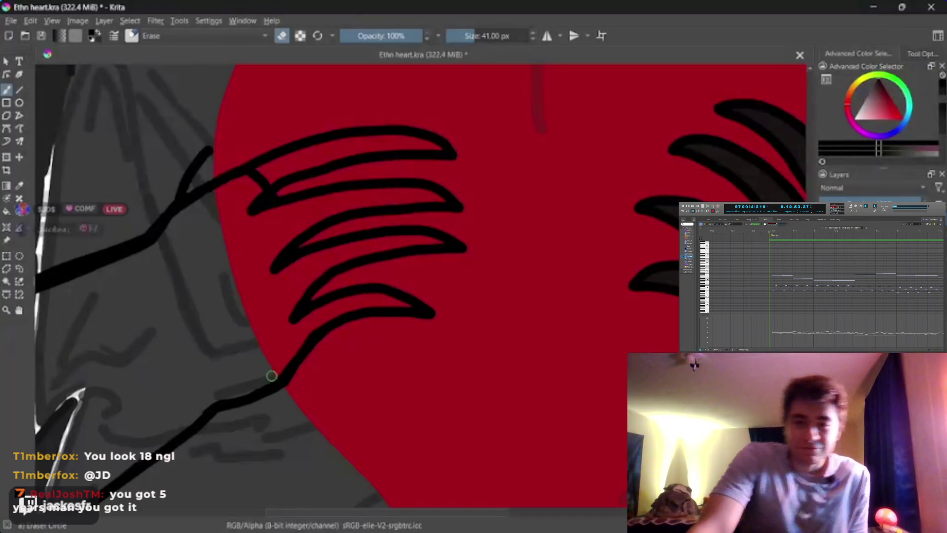
pyautogui.moveTo(294, 383); pyautogui.dragTo(291, 390)
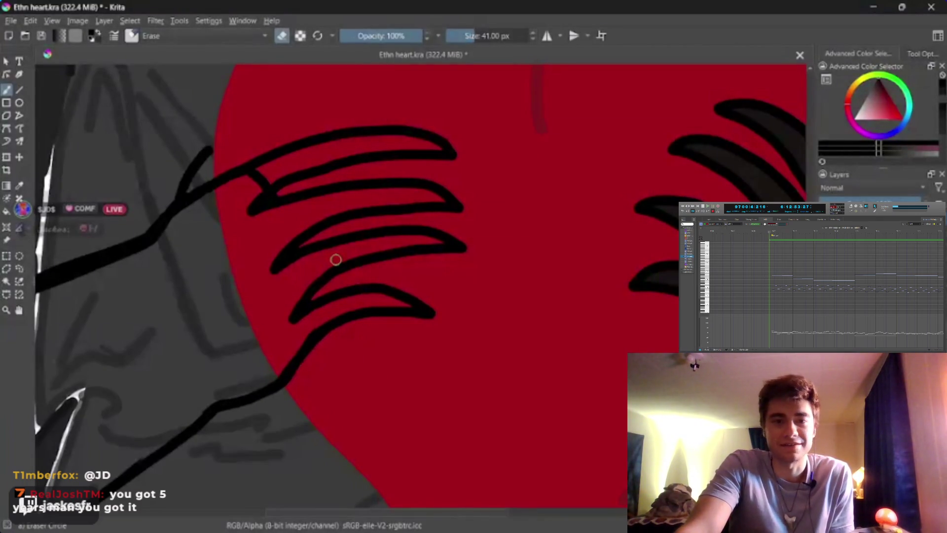
pyautogui.press('-')
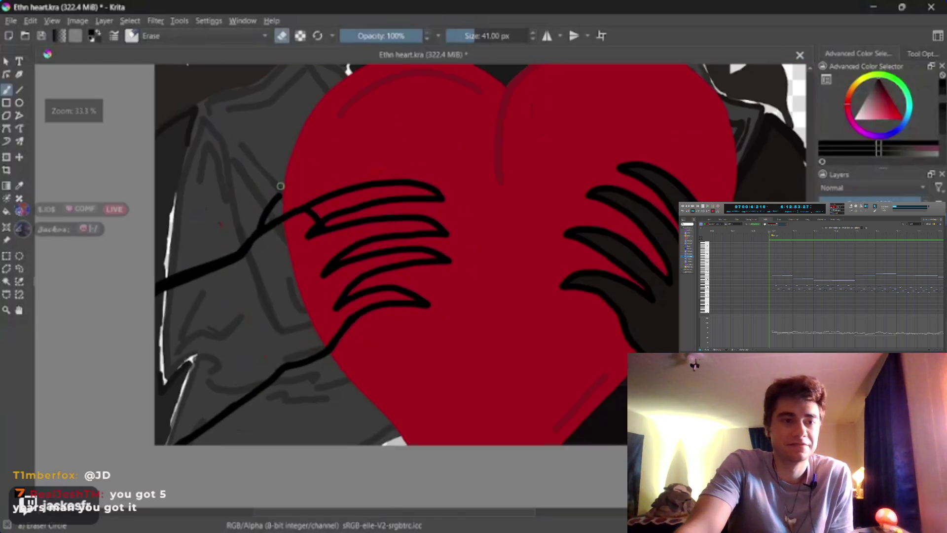
# Erase the short stub between the top two fingers using a 22 px eraser
pyautogui.press('+')
pyautogui.press('+')
pyautogui.press('[')
pyautogui.press('[')
pyautogui.press('[')
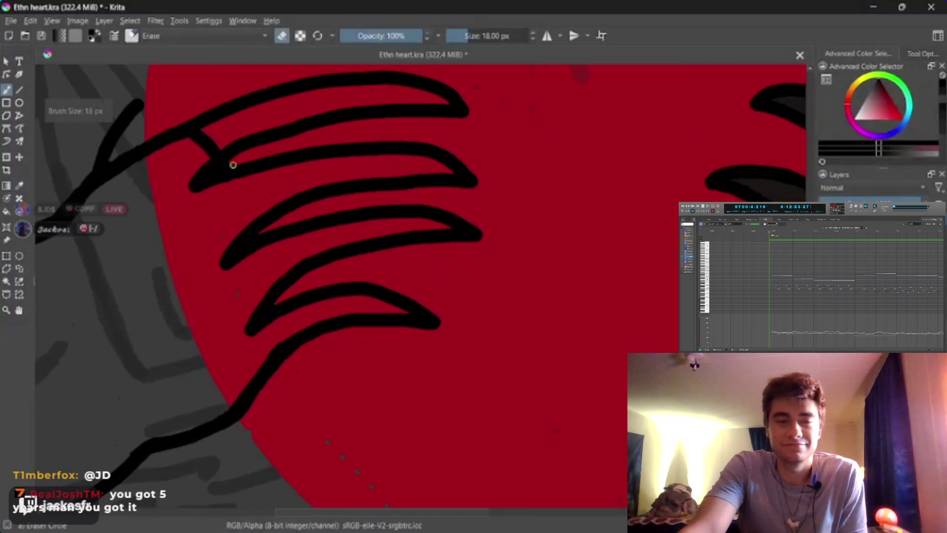
pyautogui.press('[')
pyautogui.press('[')
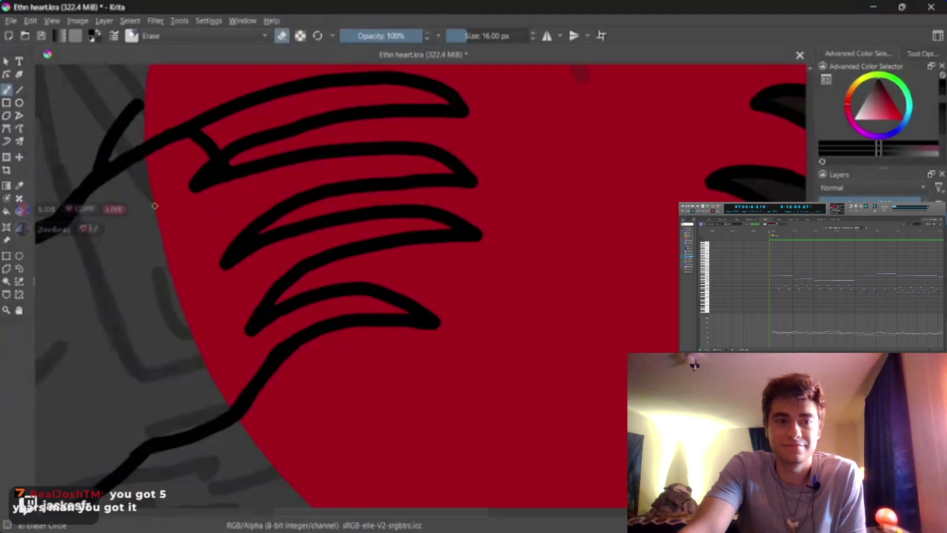
pyautogui.press(']')
pyautogui.press(']')
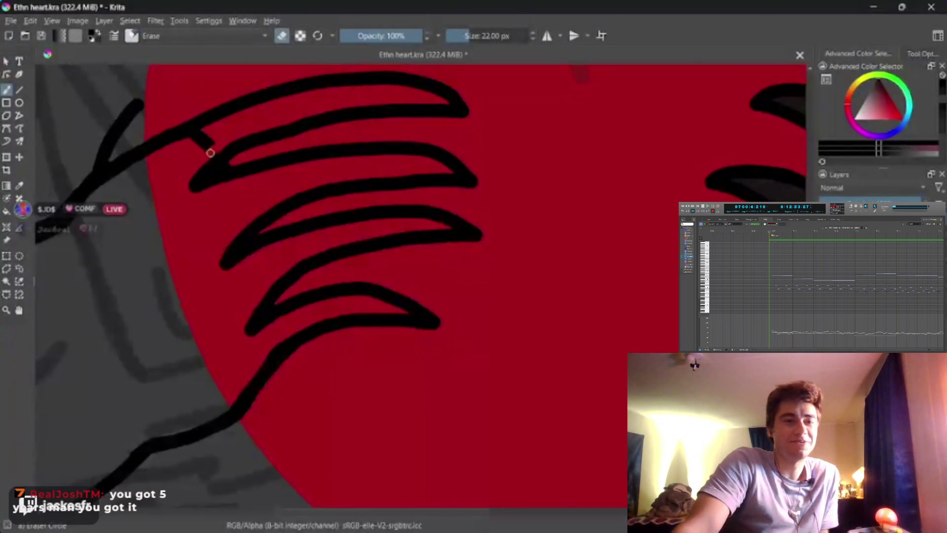
pyautogui.moveTo(204, 151)
pyautogui.mouseDown()
pyautogui.moveTo(205, 135)
pyautogui.moveTo(192, 142)
pyautogui.mouseUp()
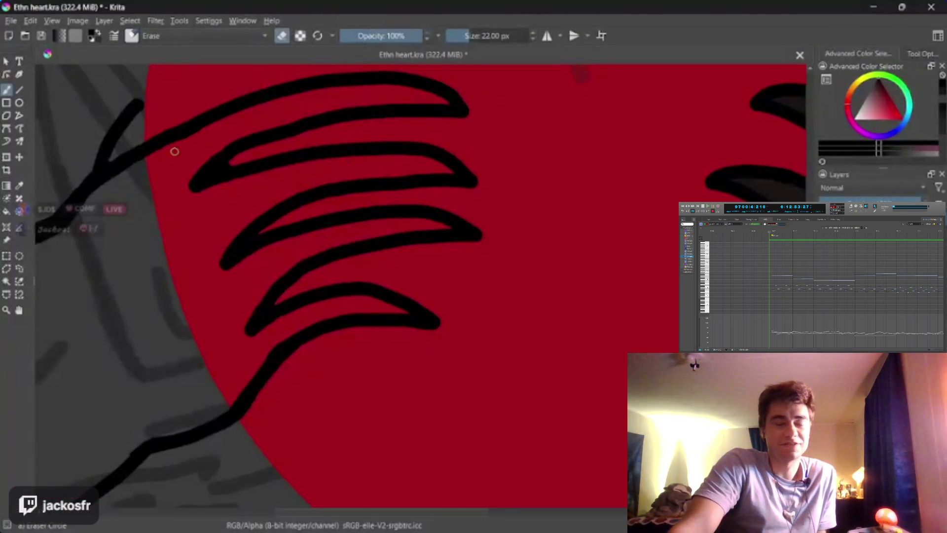
pyautogui.moveTo(205, 156); pyautogui.dragTo(228, 142)
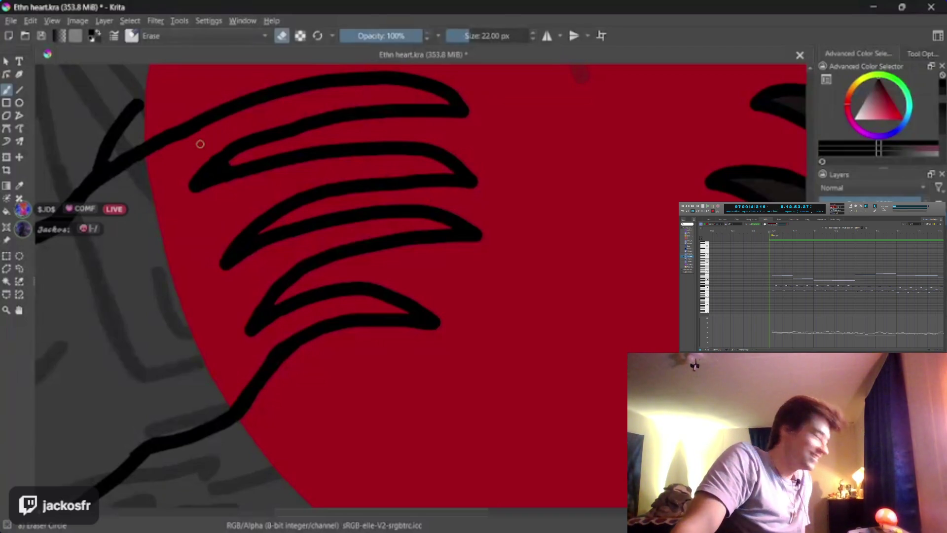
pyautogui.press('/')
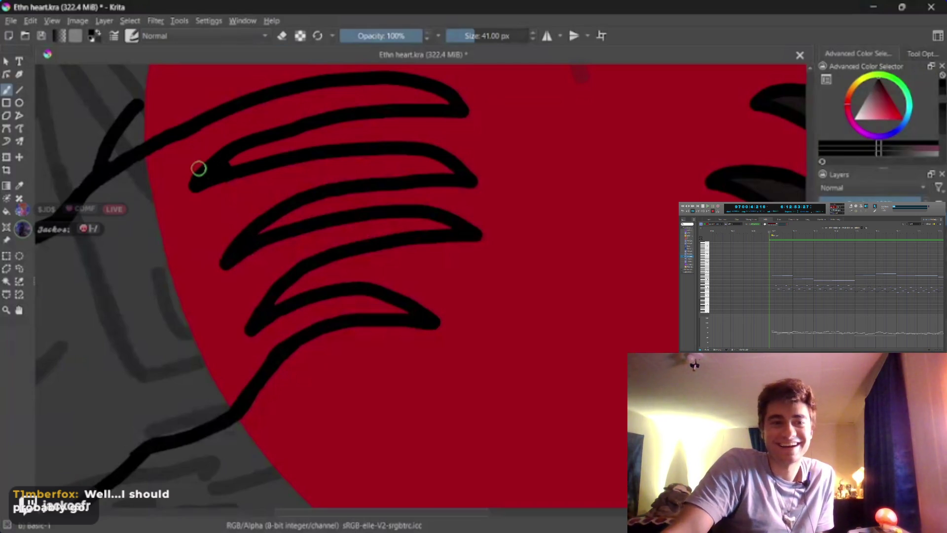
pyautogui.press('/')
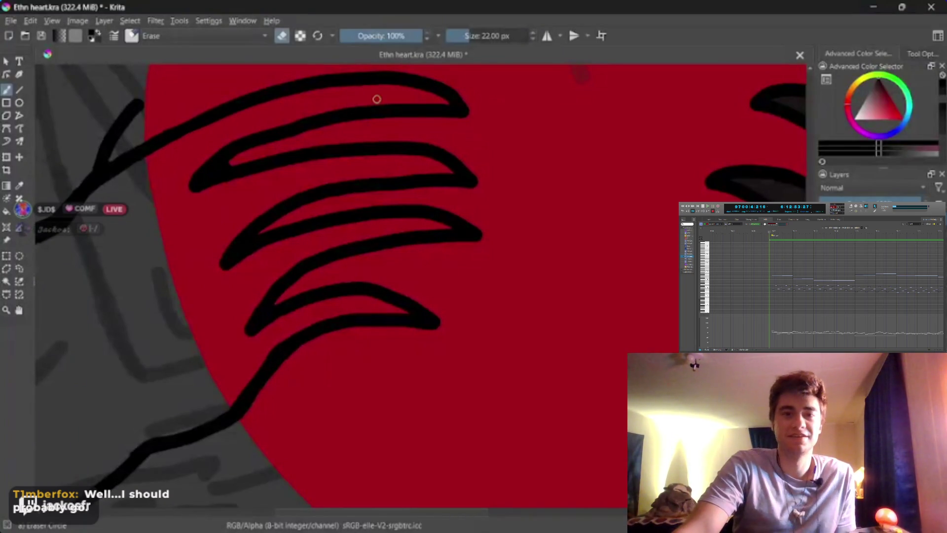
pyautogui.press('+')
pyautogui.press(']')
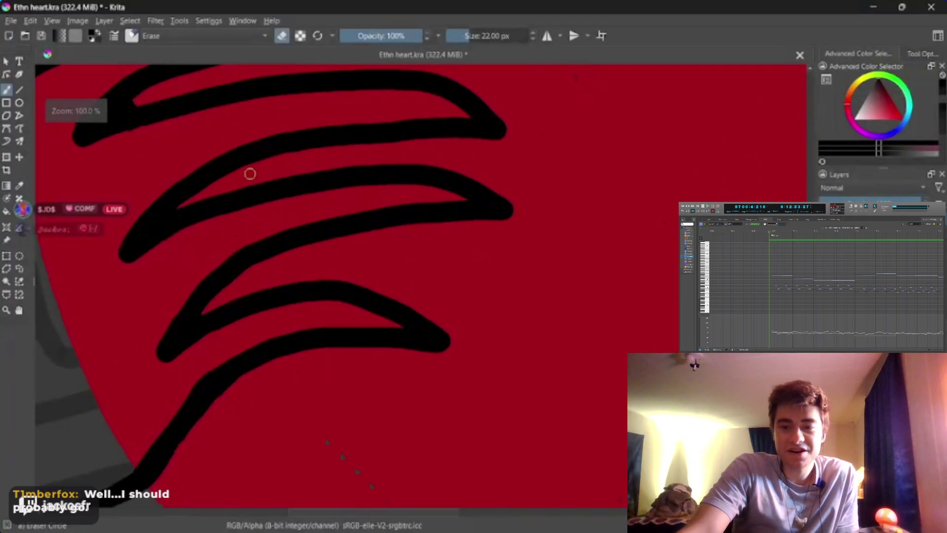
# Thin the inner edge of the second finger with an 8 px eraser
pyautogui.moveTo(165, 373); pyautogui.dragTo(303, 412)
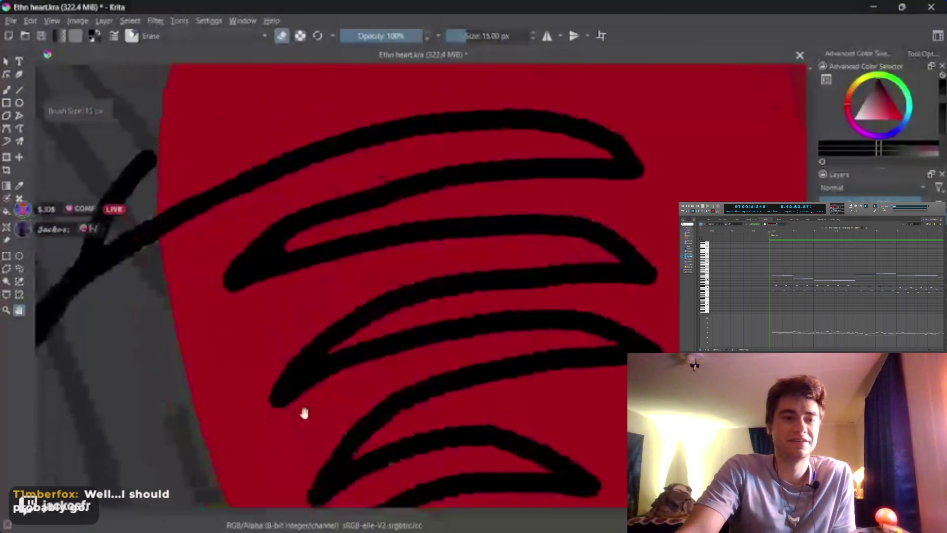
pyautogui.press('b')
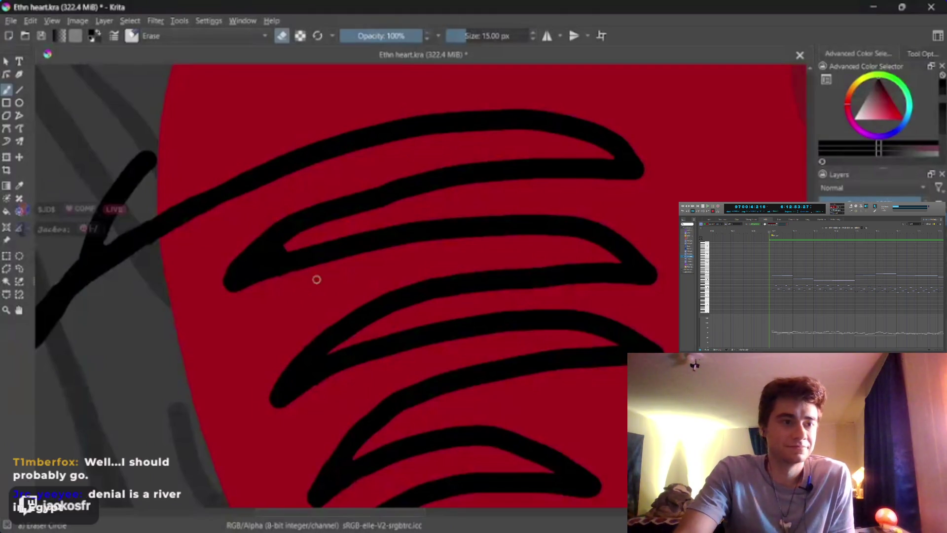
pyautogui.press(']')
pyautogui.press('[')
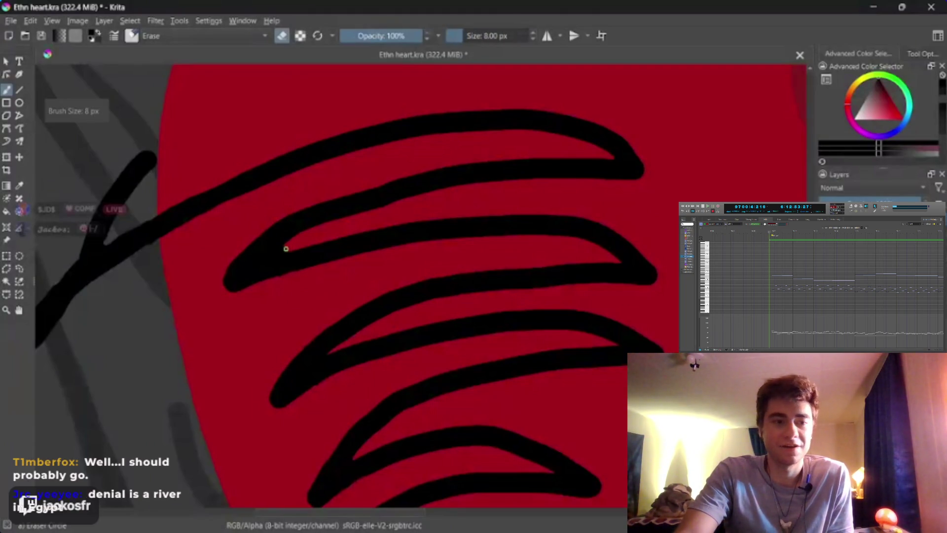
pyautogui.moveTo(286, 249)
pyautogui.mouseDown()
pyautogui.moveTo(262, 258)
pyautogui.moveTo(286, 246)
pyautogui.mouseUp()
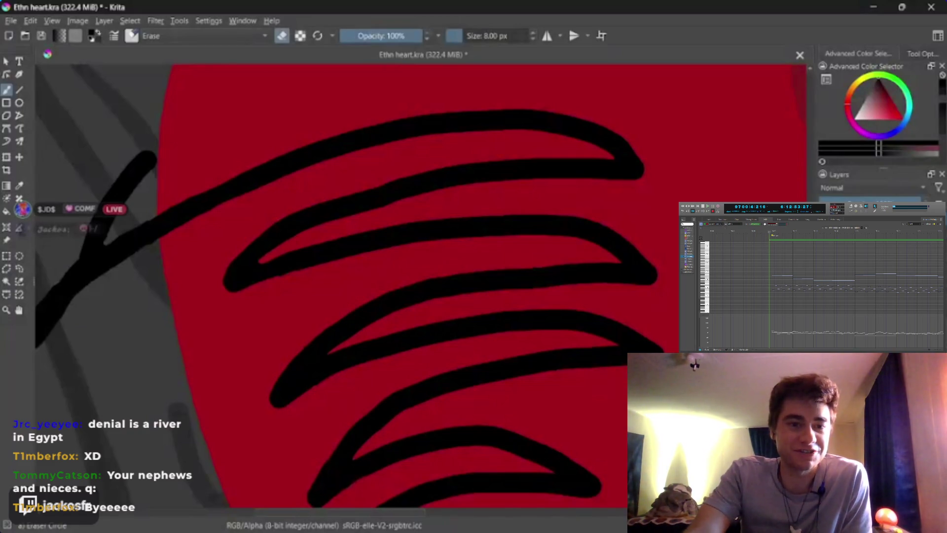
# Pan and zoom across the heart back to the left claws, enlarging the eraser to 44 px
pyautogui.moveTo(335, 296)
pyautogui.mouseDown()
pyautogui.moveTo(253, 375)
pyautogui.moveTo(465, 273)
pyautogui.mouseUp()
pyautogui.moveTo(366, 296)
pyautogui.mouseDown()
pyautogui.moveTo(423, 305)
pyautogui.moveTo(417, 334)
pyautogui.moveTo(391, 336)
pyautogui.moveTo(375, 135)
pyautogui.moveTo(585, 267)
pyautogui.moveTo(181, 390)
pyautogui.mouseUp()
pyautogui.scroll(-1, 582, 269)
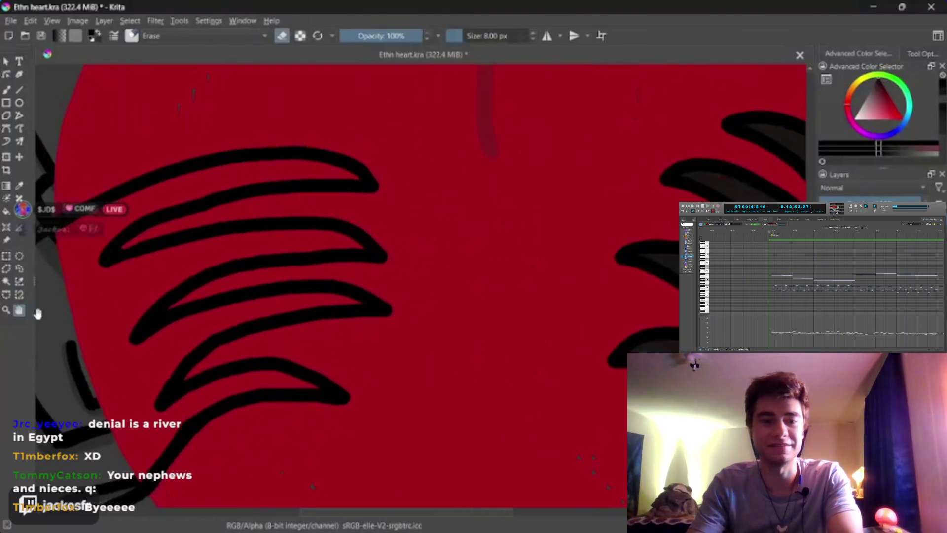
pyautogui.moveTo(370, 262); pyautogui.dragTo(332, 279)
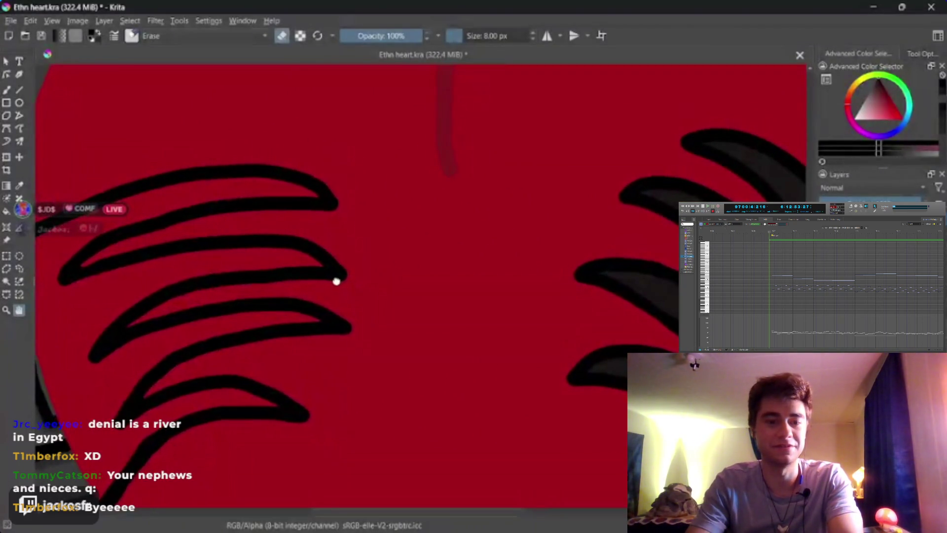
pyautogui.scroll(-1, 311, 302)
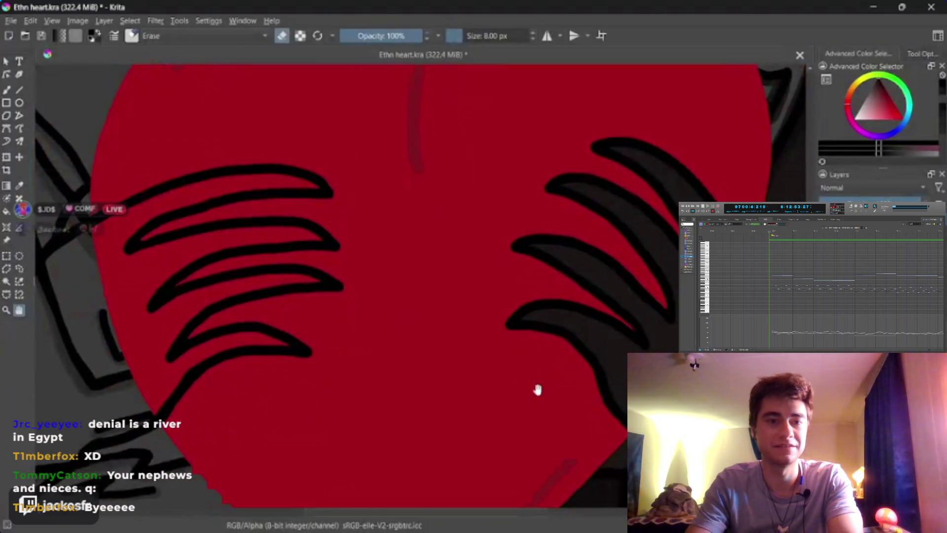
pyautogui.moveTo(537, 389)
pyautogui.mouseDown()
pyautogui.moveTo(386, 349)
pyautogui.moveTo(323, 372)
pyautogui.mouseUp()
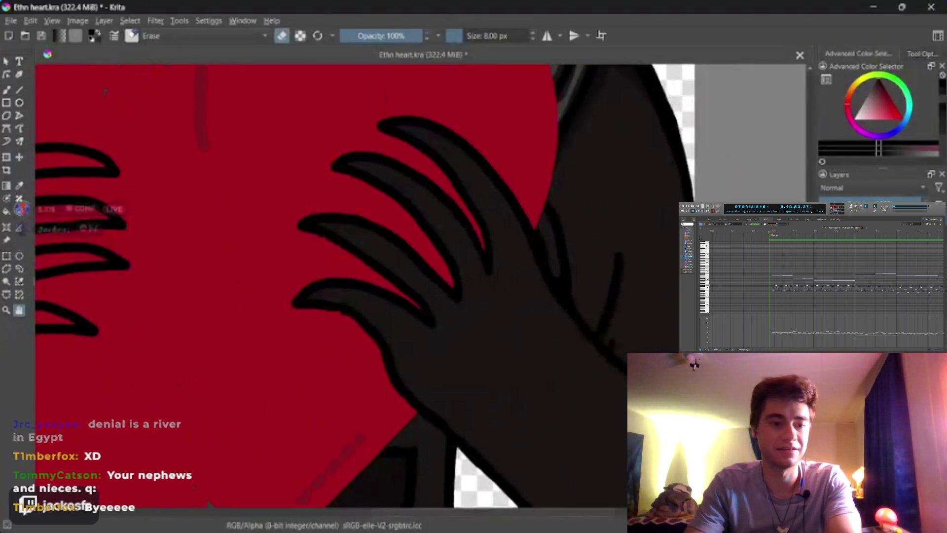
pyautogui.press('p')
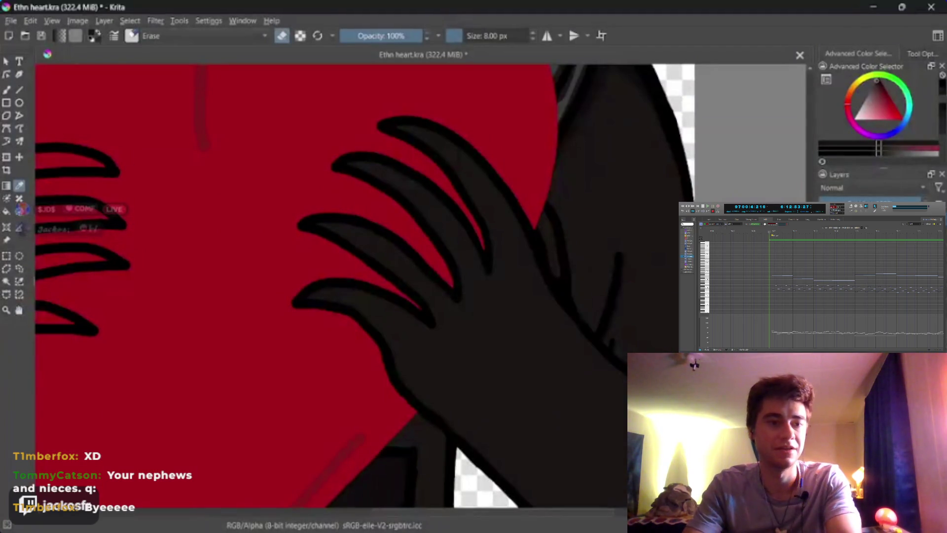
pyautogui.click(19, 310)
pyautogui.moveTo(116, 324)
pyautogui.mouseDown()
pyautogui.moveTo(360, 356)
pyautogui.moveTo(730, 352)
pyautogui.mouseUp()
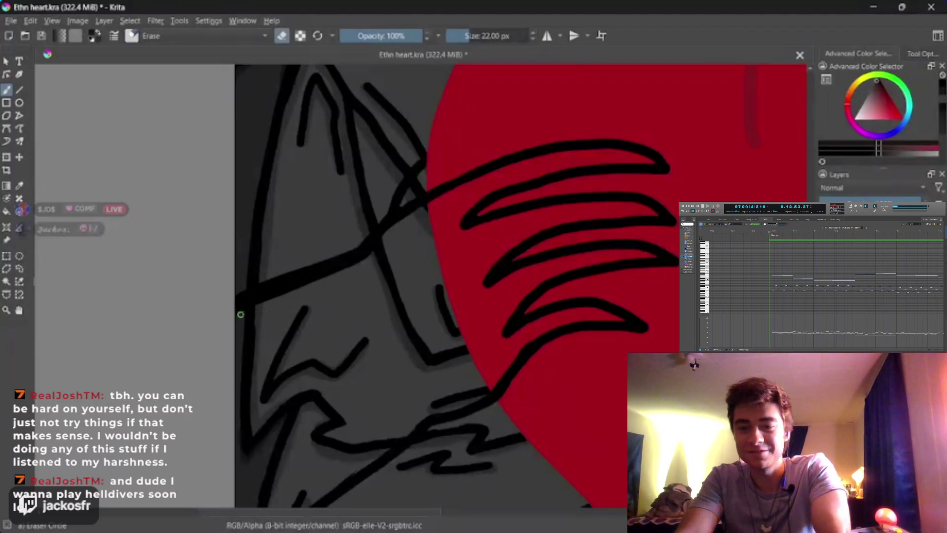
pyautogui.moveTo(249, 310)
pyautogui.mouseDown()
pyautogui.moveTo(240, 314)
pyautogui.moveTo(246, 308)
pyautogui.mouseUp()
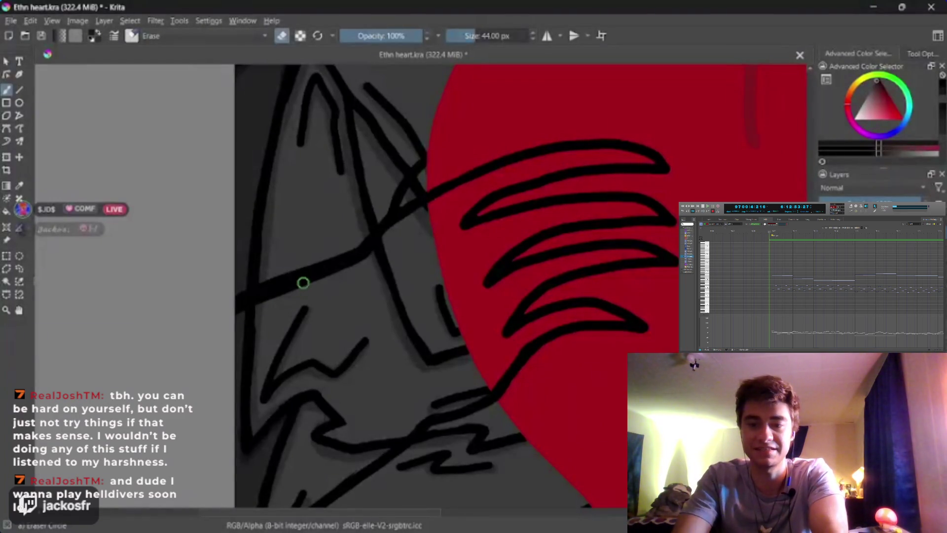
# Switch to normal painting and paint over the thick black arm line
pyautogui.press('/')
pyautogui.moveTo(236, 312)
pyautogui.mouseDown()
pyautogui.moveTo(384, 253)
pyautogui.moveTo(381, 245)
pyautogui.moveTo(437, 202)
pyautogui.moveTo(512, 165)
pyautogui.moveTo(590, 148)
pyautogui.moveTo(644, 156)
pyautogui.moveTo(569, 165)
pyautogui.moveTo(478, 200)
pyautogui.moveTo(459, 224)
pyautogui.moveTo(580, 210)
pyautogui.moveTo(568, 205)
pyautogui.moveTo(656, 212)
pyautogui.moveTo(548, 224)
pyautogui.moveTo(487, 276)
pyautogui.moveTo(646, 255)
pyautogui.moveTo(637, 250)
pyautogui.moveTo(537, 283)
pyautogui.moveTo(504, 318)
pyautogui.moveTo(503, 339)
pyautogui.moveTo(562, 314)
pyautogui.moveTo(618, 318)
pyautogui.moveTo(538, 332)
pyautogui.moveTo(491, 387)
pyautogui.moveTo(424, 415)
pyautogui.moveTo(312, 504)
pyautogui.mouseUp()
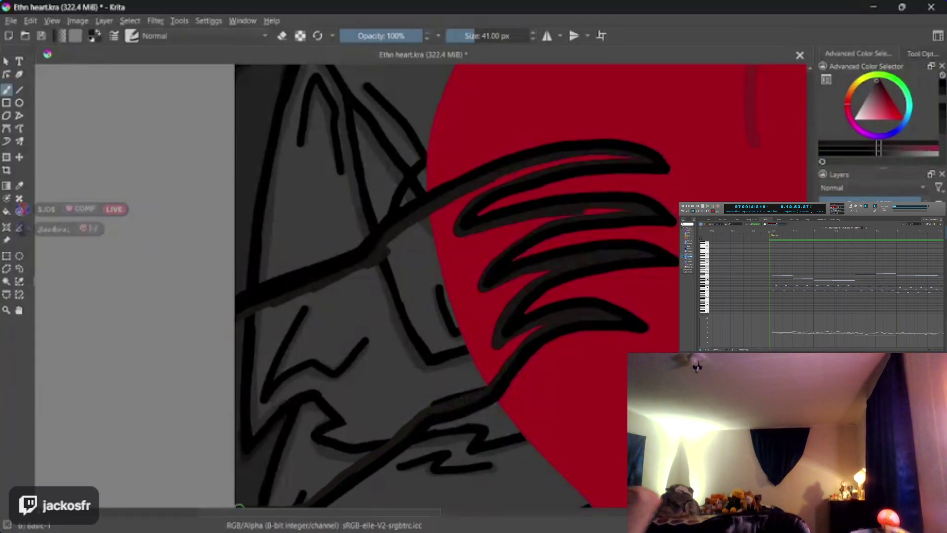
# Darken the arm's left outline, flood-fill the hand near-black, and cover red slivers between fingers
pyautogui.moveTo(239, 506); pyautogui.dragTo(239, 311)
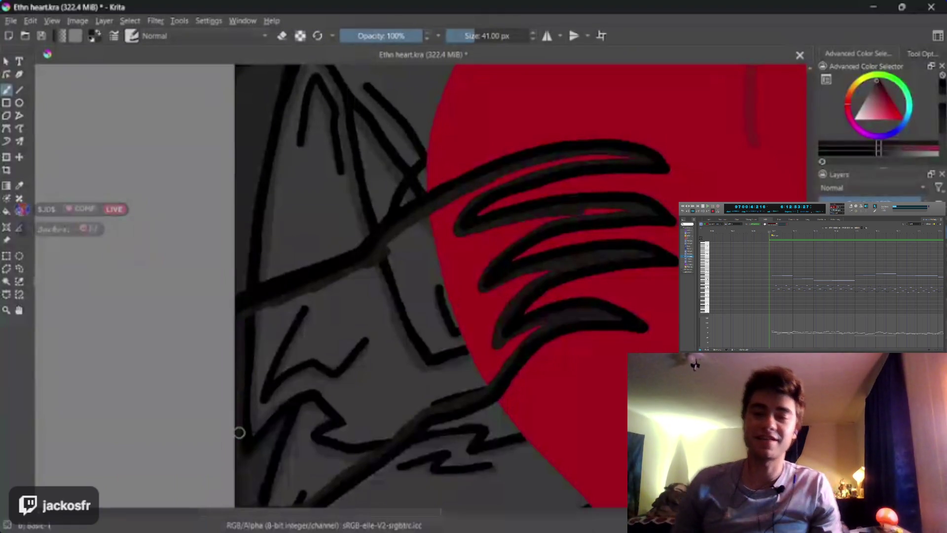
pyautogui.press('f')
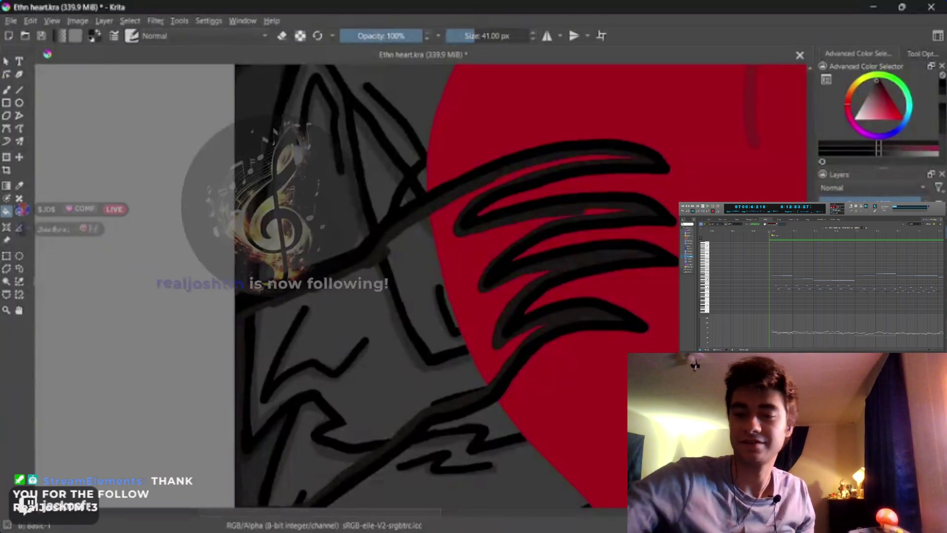
pyautogui.click(322, 334)
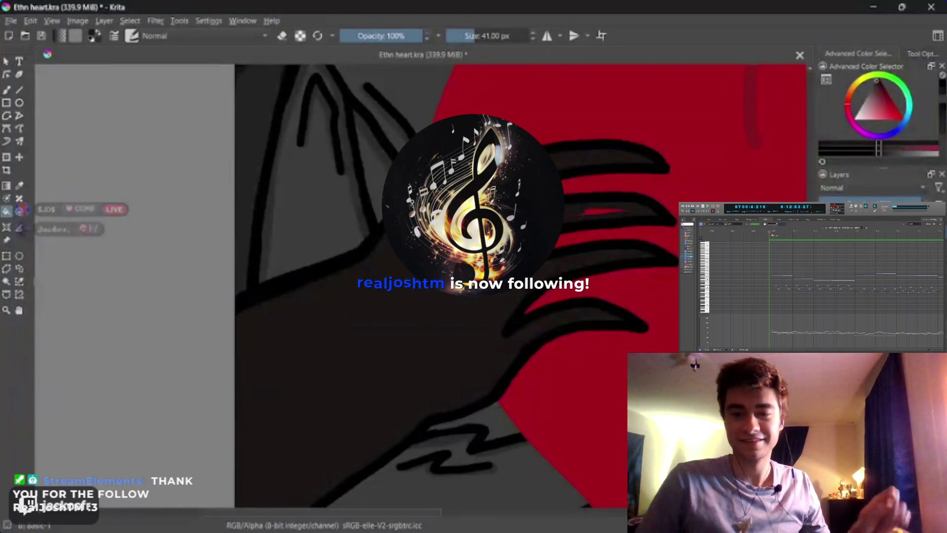
pyautogui.press('b')
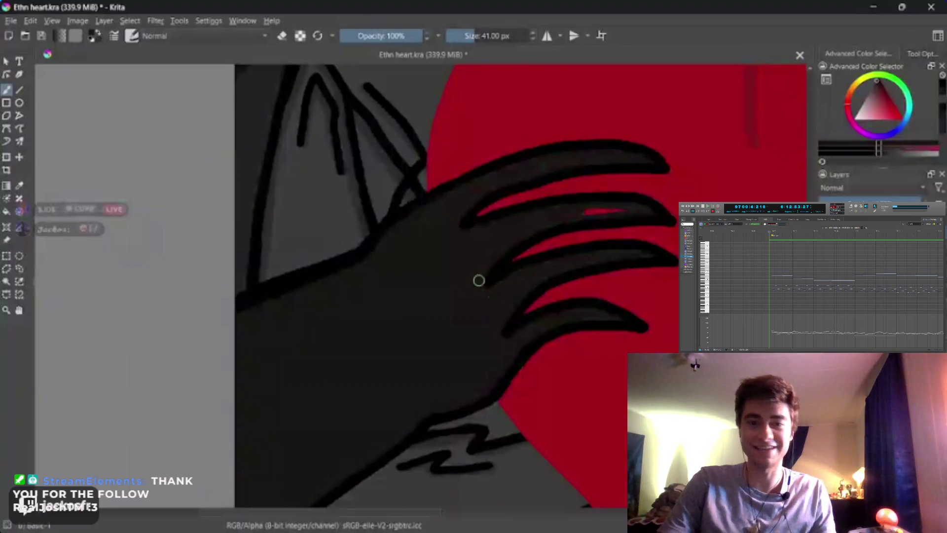
pyautogui.moveTo(537, 227)
pyautogui.mouseDown()
pyautogui.moveTo(643, 211)
pyautogui.moveTo(530, 218)
pyautogui.mouseUp()
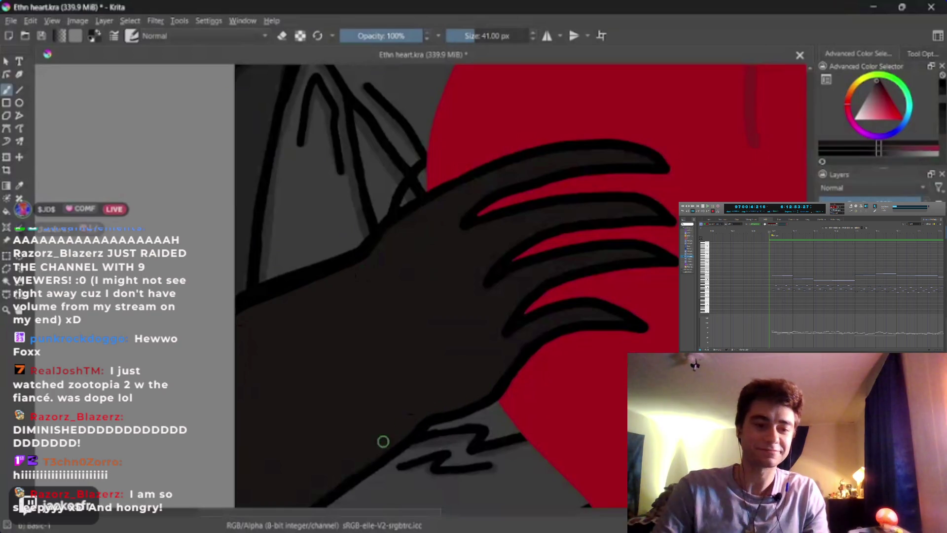
pyautogui.moveTo(368, 449); pyautogui.dragTo(364, 151)
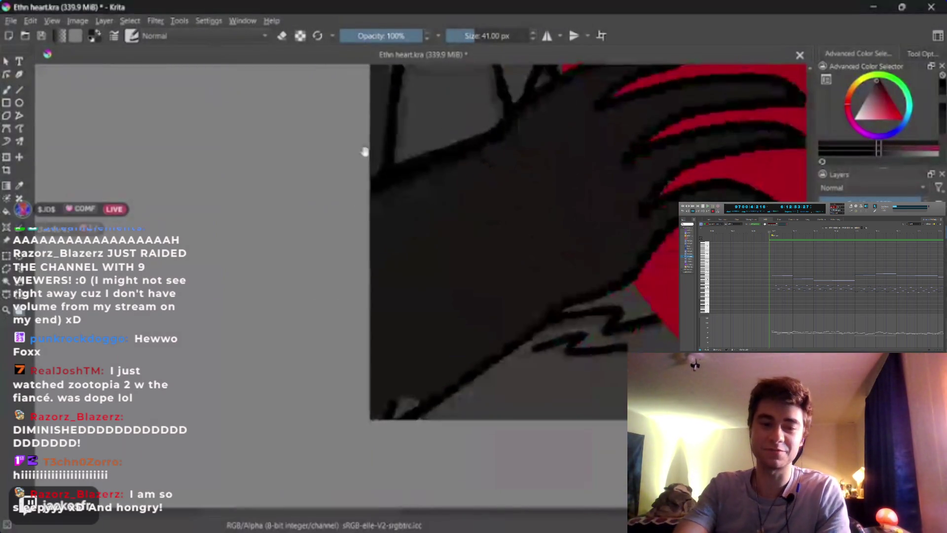
# Choose a darker hand colour with a 38 px brush, discarding a trial stroke on a finger
pyautogui.press('b')
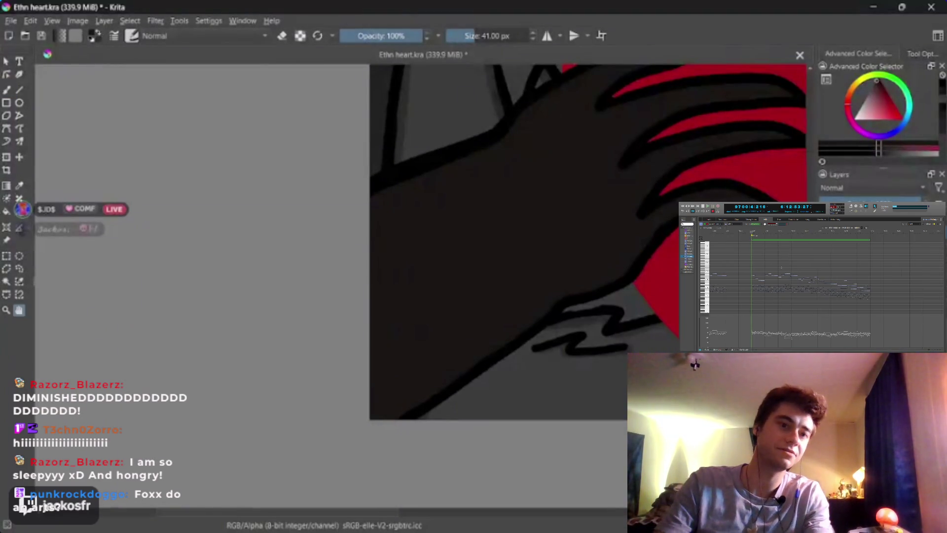
pyautogui.moveTo(219, 269)
pyautogui.mouseDown()
pyautogui.moveTo(94, 357)
pyautogui.moveTo(22, 382)
pyautogui.mouseUp()
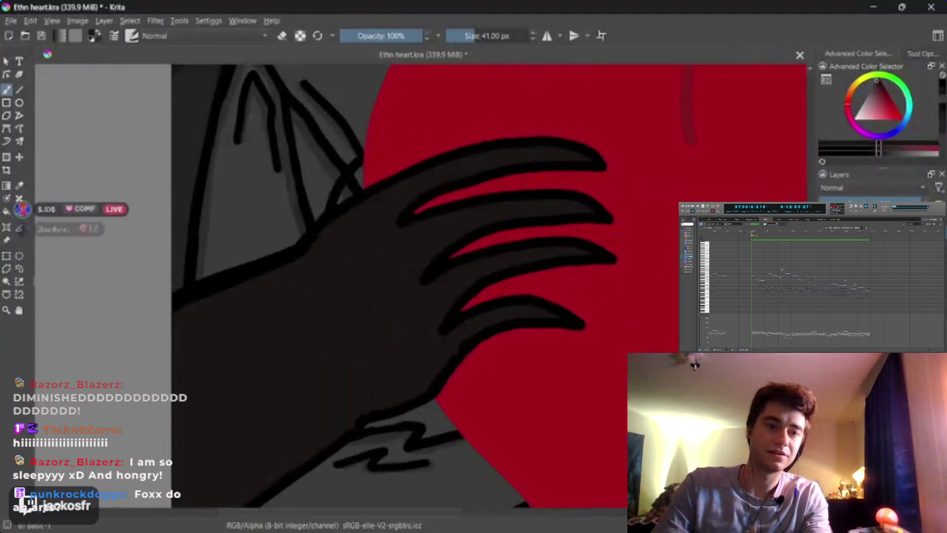
pyautogui.click(871, 151)
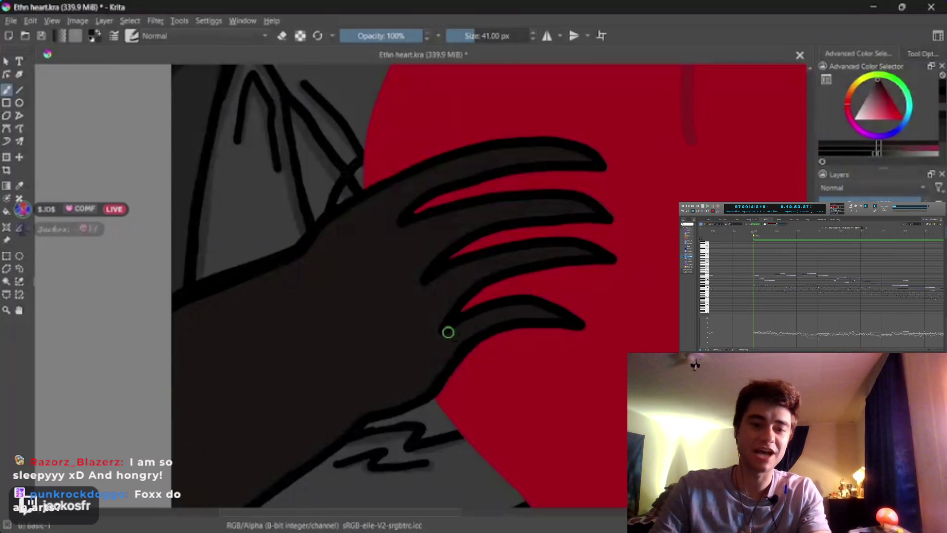
pyautogui.press('[')
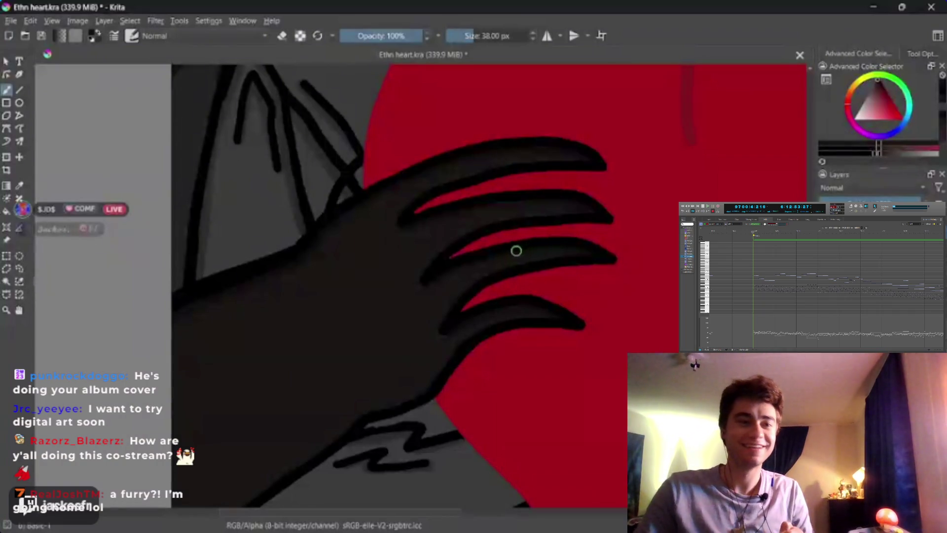
pyautogui.moveTo(493, 258); pyautogui.dragTo(452, 272)
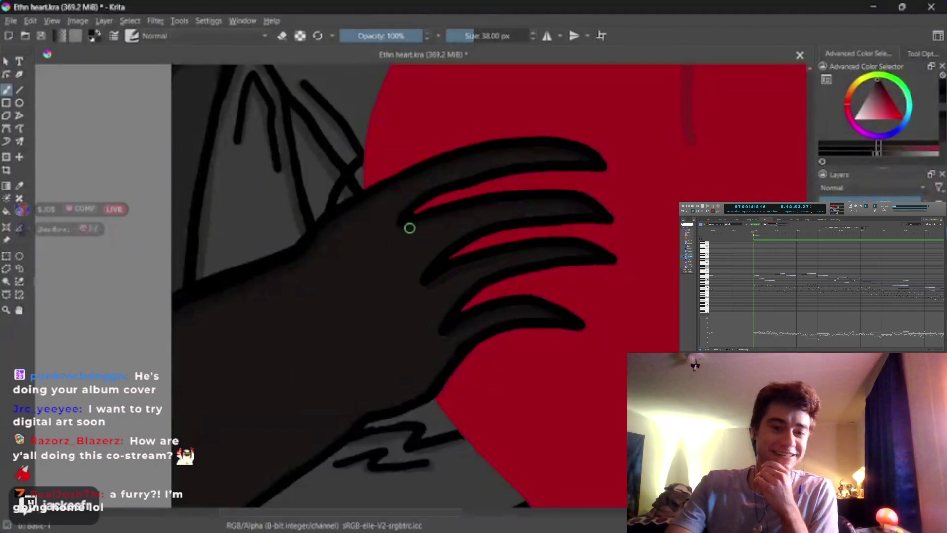
pyautogui.hotkey('ctrl', 'z')
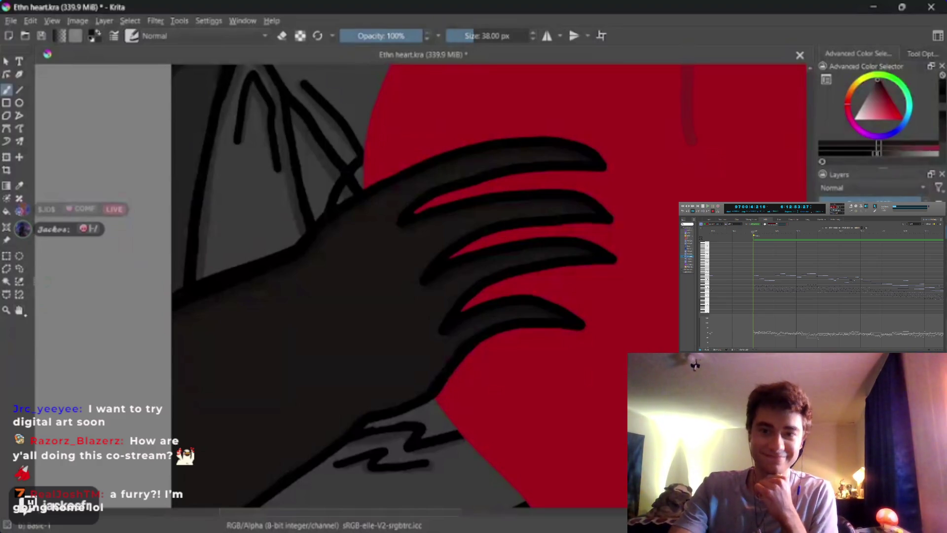
pyautogui.press('space')
pyautogui.moveTo(583, 239)
pyautogui.mouseDown()
pyautogui.moveTo(356, 350)
pyautogui.moveTo(381, 328)
pyautogui.mouseUp()
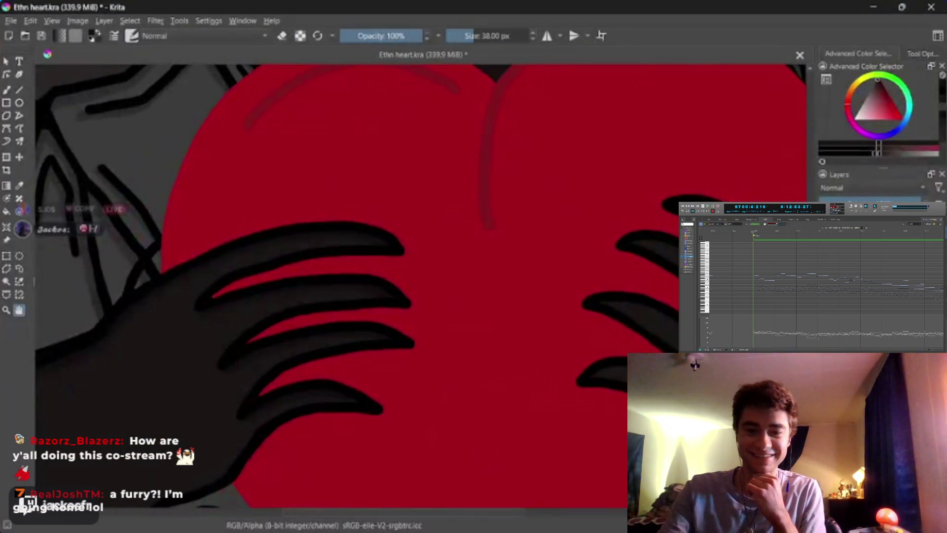
# Zoom in on the left hand and paint a black outline along the bottom finger's lower edge
pyautogui.scroll(-3, 511, 303)
pyautogui.scroll(3, 543, 320)
pyautogui.scroll(2, 553, 353)
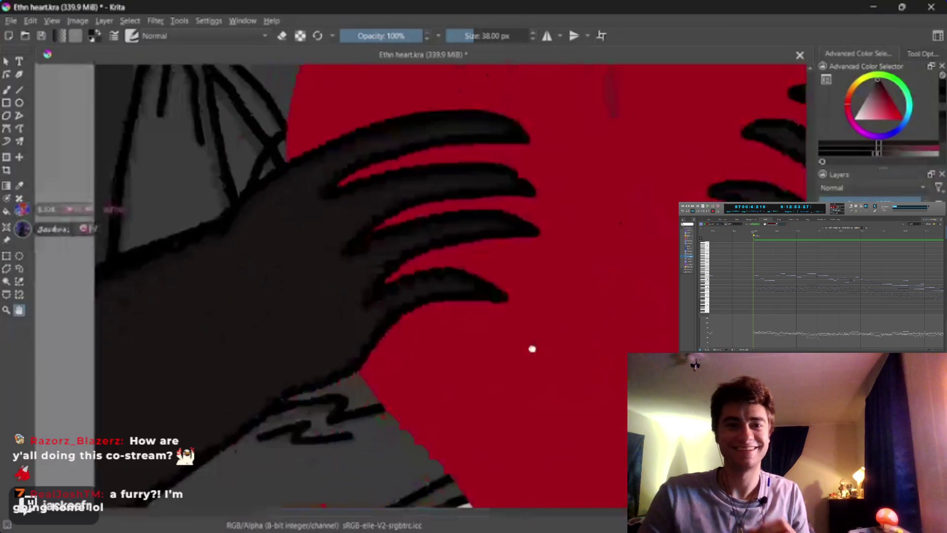
pyautogui.scroll(-1, 543, 345)
pyautogui.scroll(3, 565, 344)
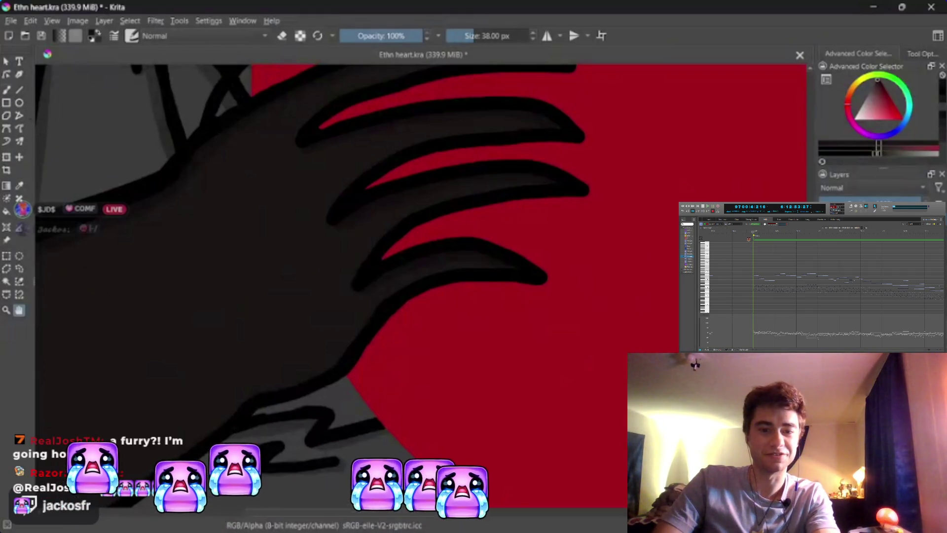
pyautogui.press('b')
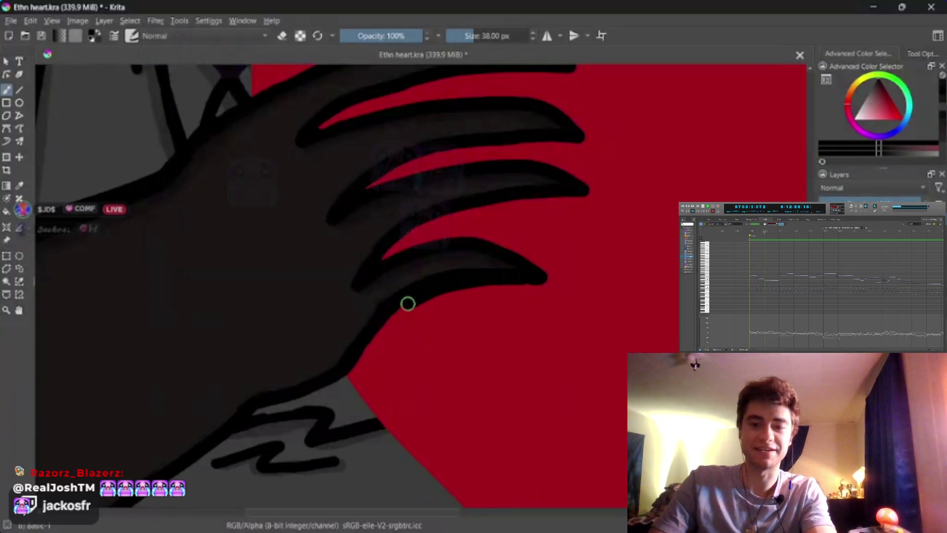
pyautogui.moveTo(407, 303); pyautogui.dragTo(353, 353)
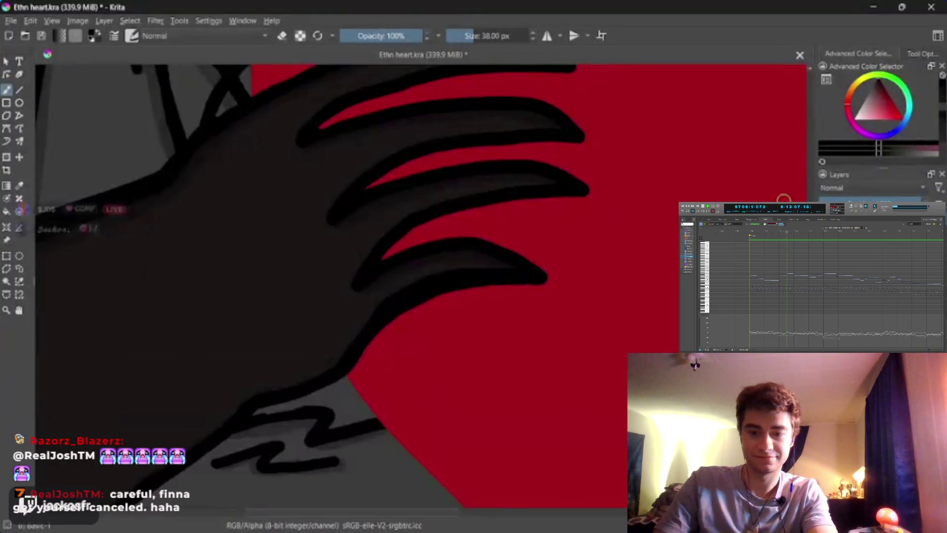
pyautogui.press('e')
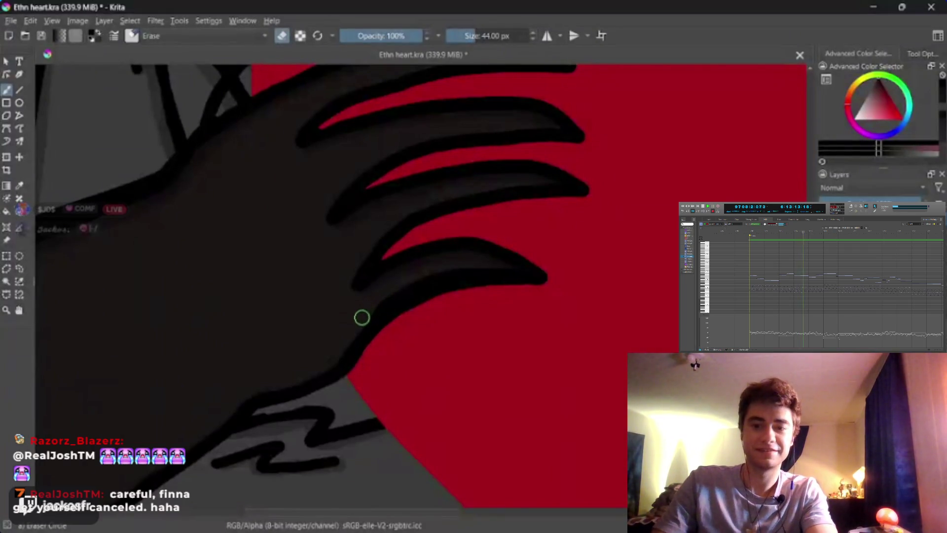
# Shrink the eraser to about 15 px and erase stray dark paint along the bottom finger's lower edge
pyautogui.press('[')
pyautogui.press('[')
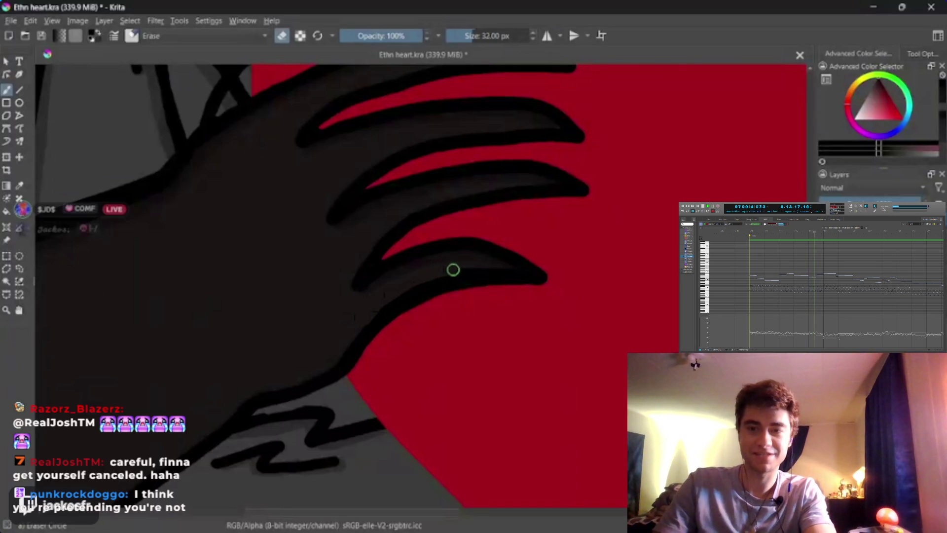
pyautogui.press('[')
pyautogui.press('[')
pyautogui.press('[')
pyautogui.moveTo(452, 271); pyautogui.dragTo(499, 268)
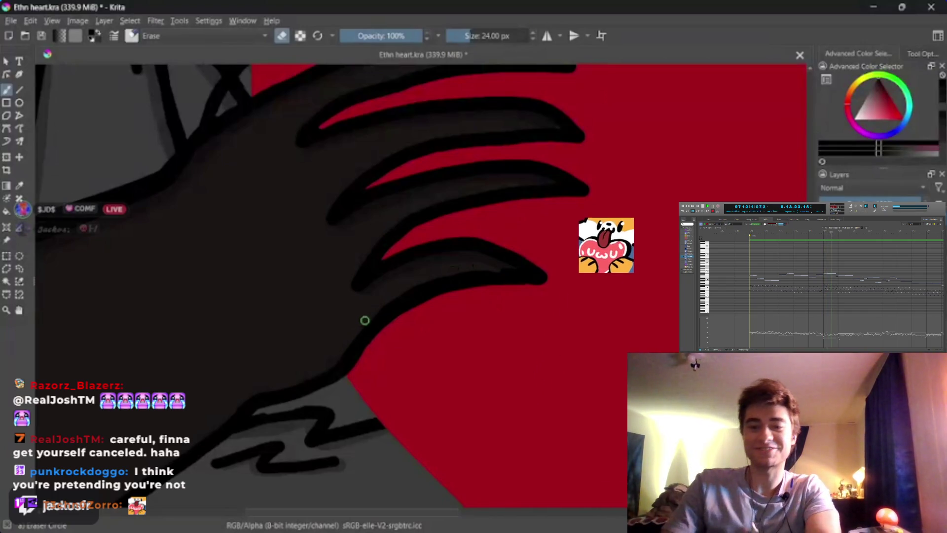
pyautogui.moveTo(407, 288)
pyautogui.mouseDown()
pyautogui.moveTo(465, 268)
pyautogui.moveTo(501, 270)
pyautogui.mouseUp()
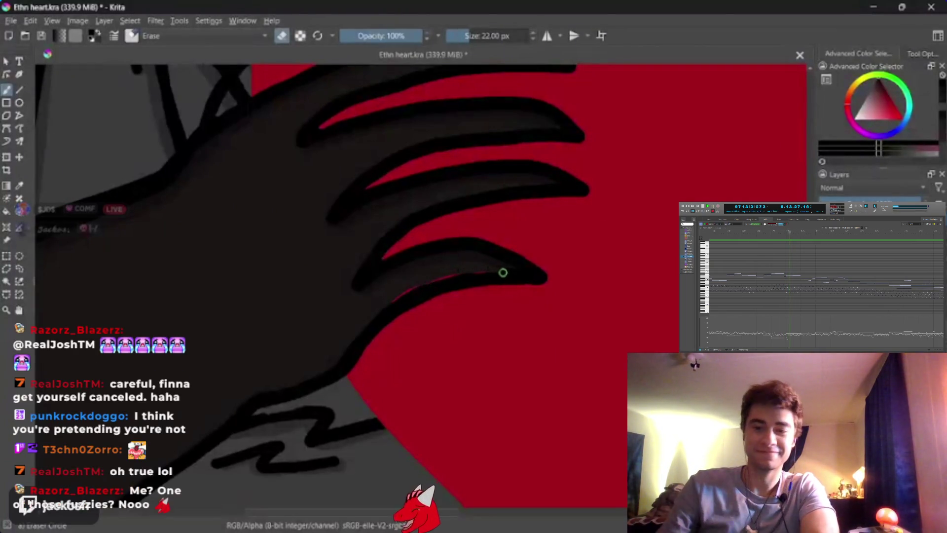
pyautogui.press('[')
pyautogui.press('[')
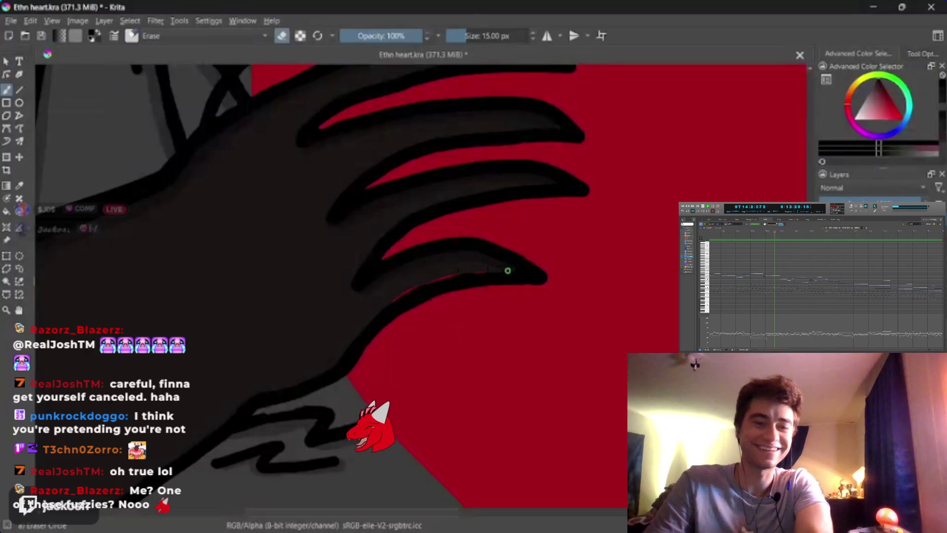
pyautogui.moveTo(508, 268); pyautogui.dragTo(514, 268)
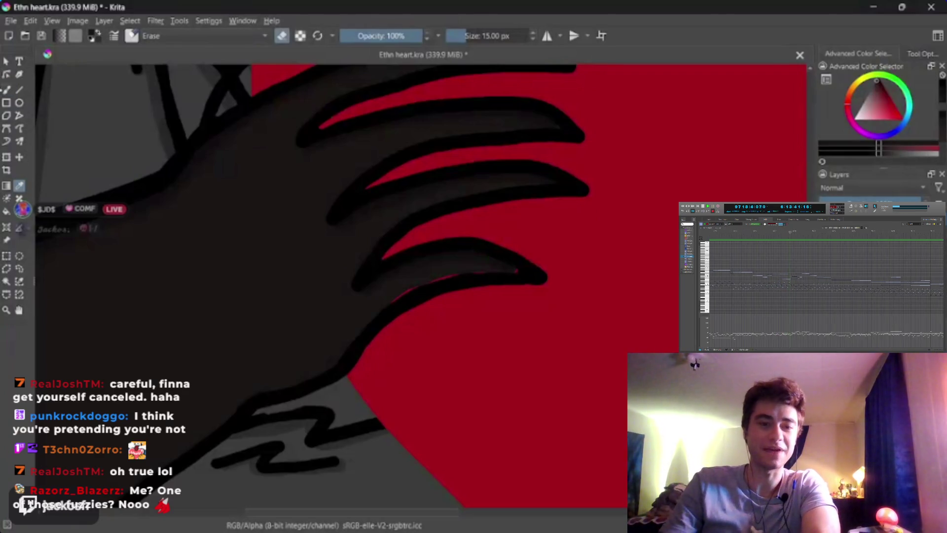
# Paint over the red fringe under the bottom finger in black, redoing the stroke once
pyautogui.press('e')
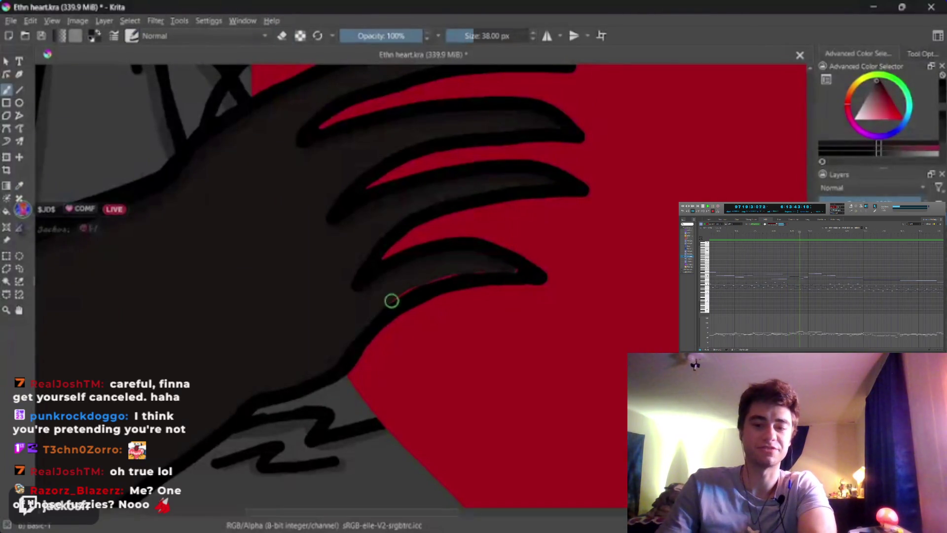
pyautogui.moveTo(392, 301); pyautogui.dragTo(404, 291)
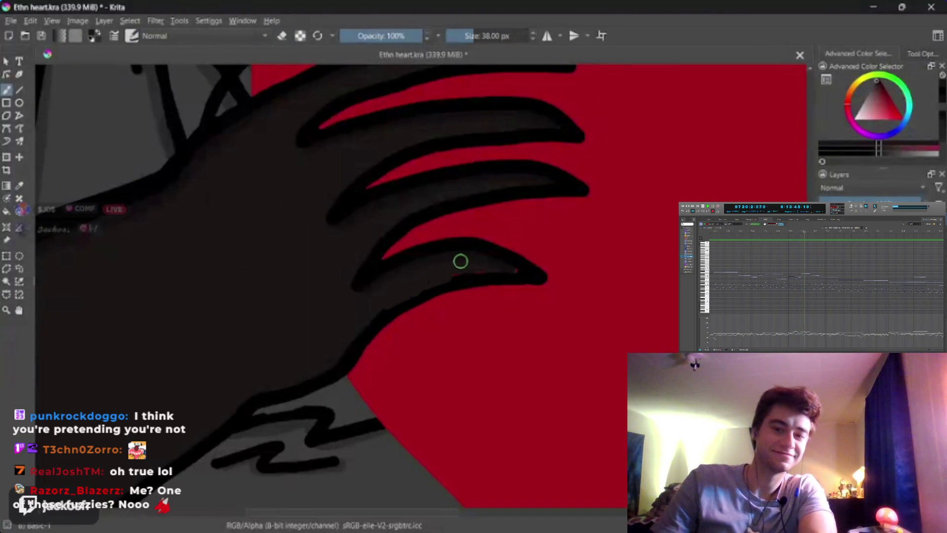
pyautogui.hotkey('ctrl', 'z')
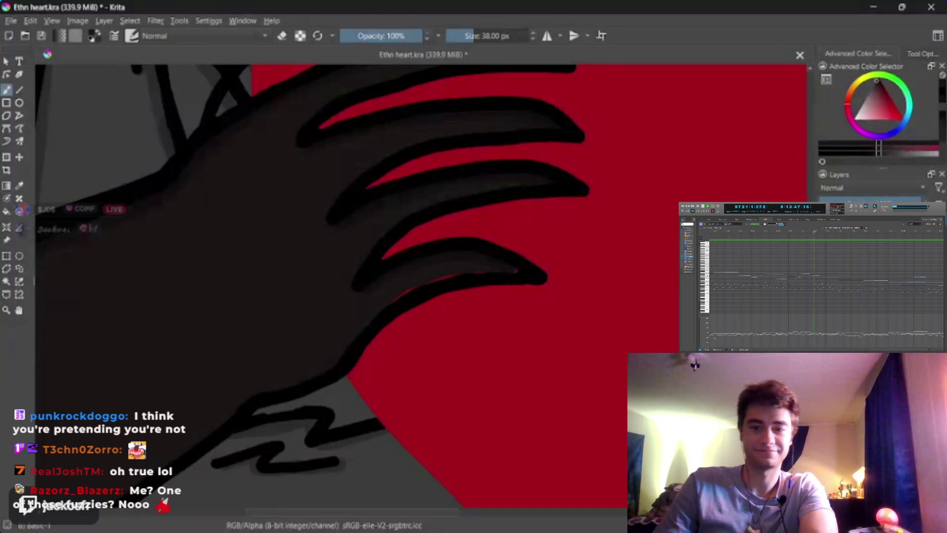
pyautogui.moveTo(387, 303)
pyautogui.mouseDown()
pyautogui.moveTo(423, 281)
pyautogui.moveTo(498, 276)
pyautogui.mouseUp()
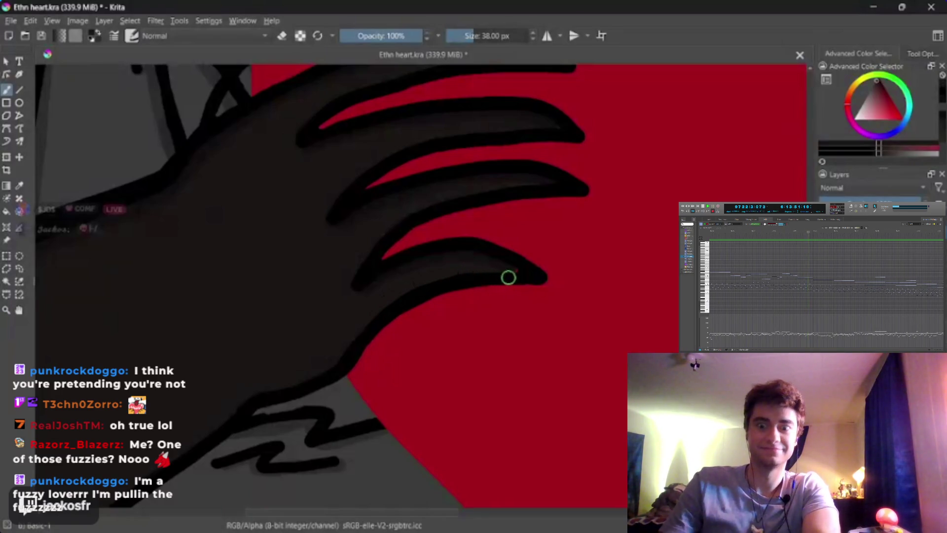
pyautogui.press('[')
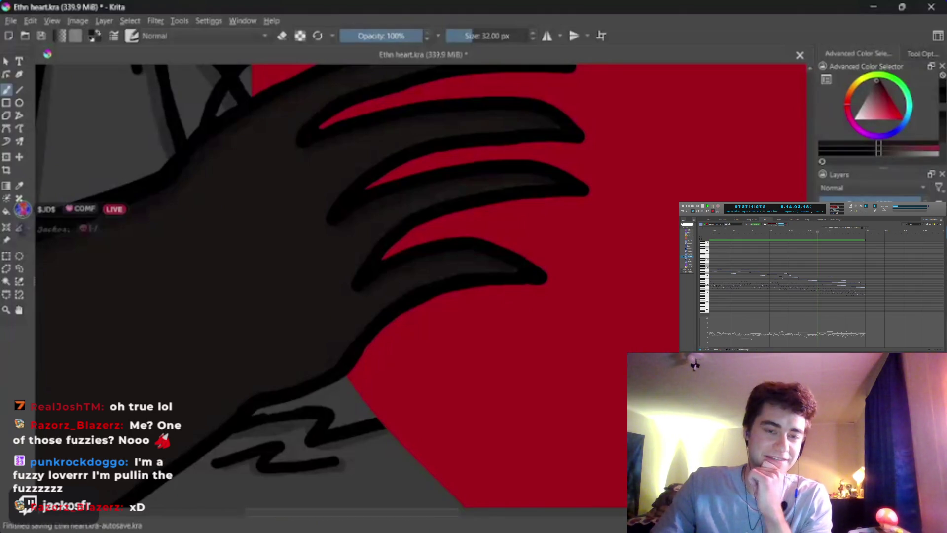
pyautogui.press('p')
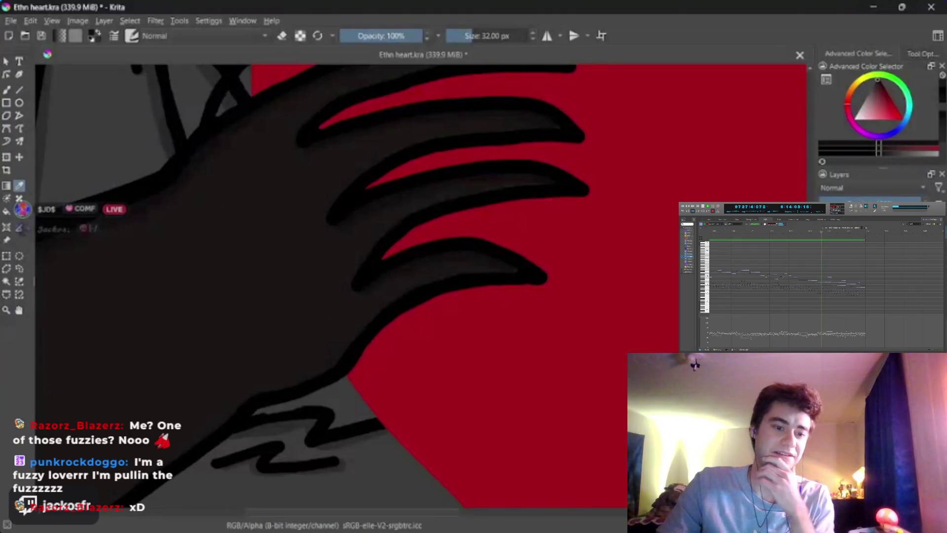
pyautogui.press('b')
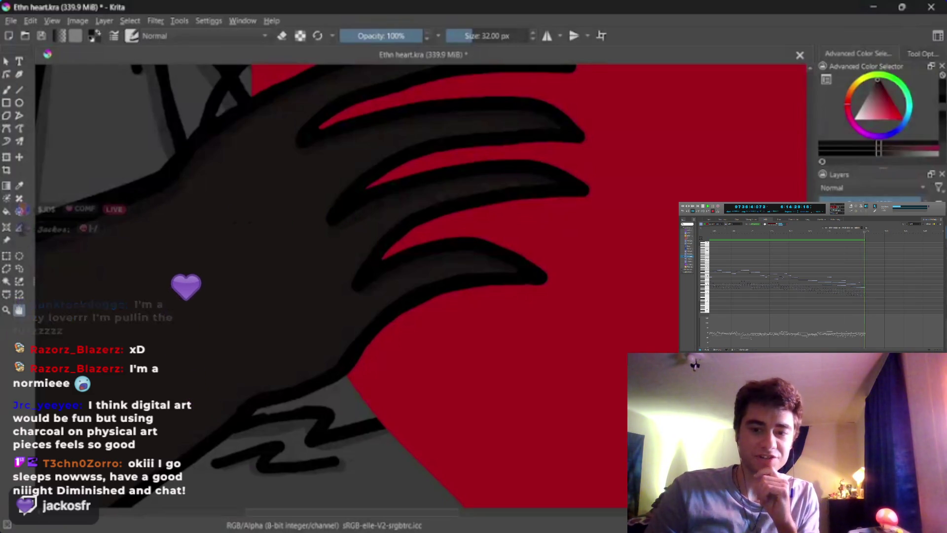
pyautogui.moveTo(217, 380)
pyautogui.mouseDown()
pyautogui.moveTo(134, 400)
pyautogui.moveTo(176, 401)
pyautogui.mouseUp()
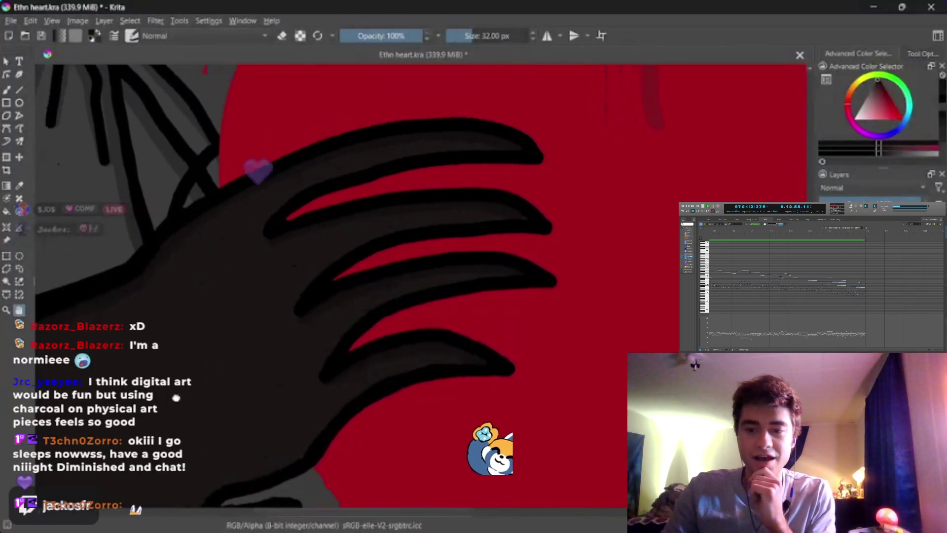
pyautogui.press('b')
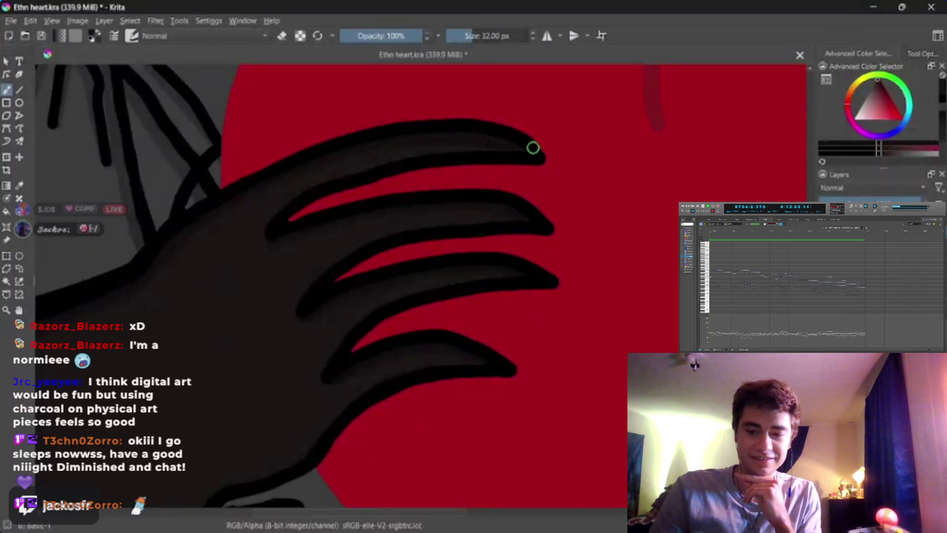
pyautogui.moveTo(385, 251); pyautogui.dragTo(226, 211)
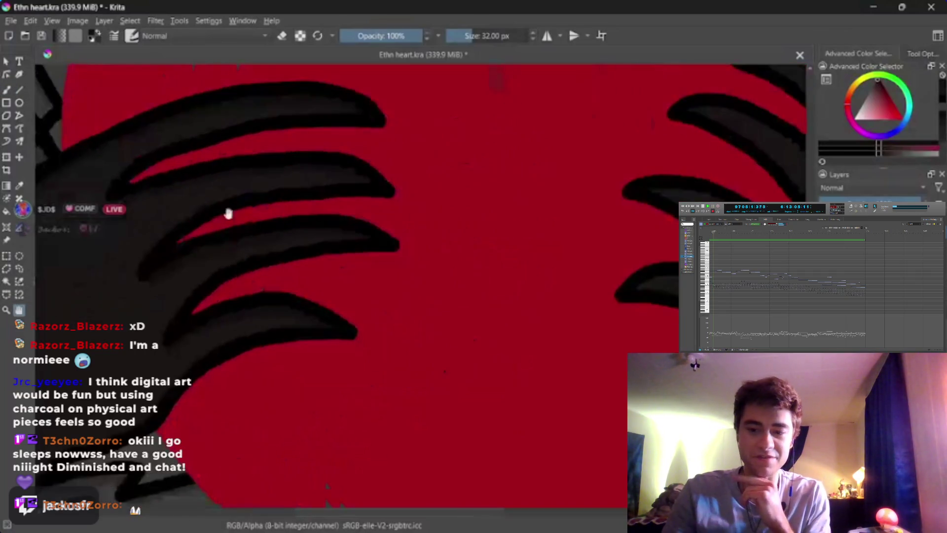
pyautogui.moveTo(304, 319)
pyautogui.mouseDown()
pyautogui.moveTo(436, 298)
pyautogui.moveTo(508, 245)
pyautogui.moveTo(412, 294)
pyautogui.mouseUp()
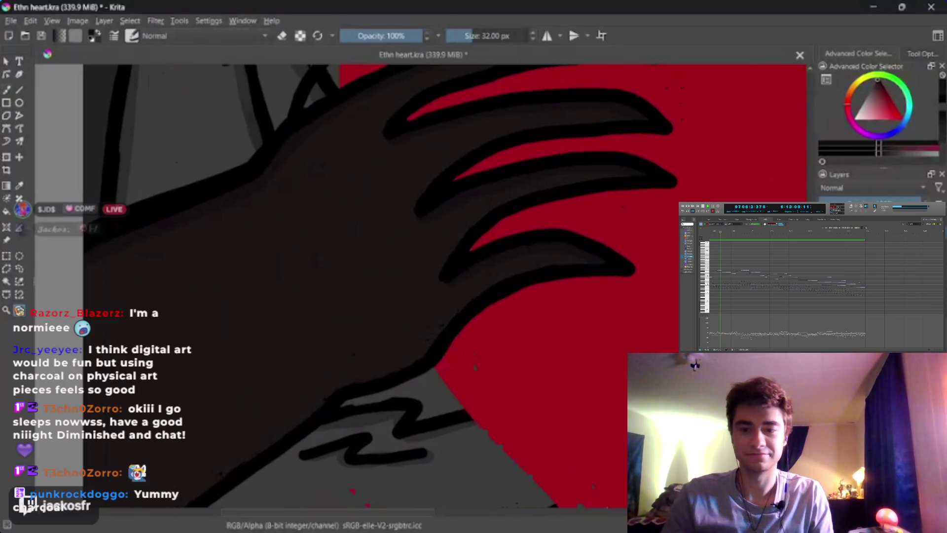
pyautogui.press('b')
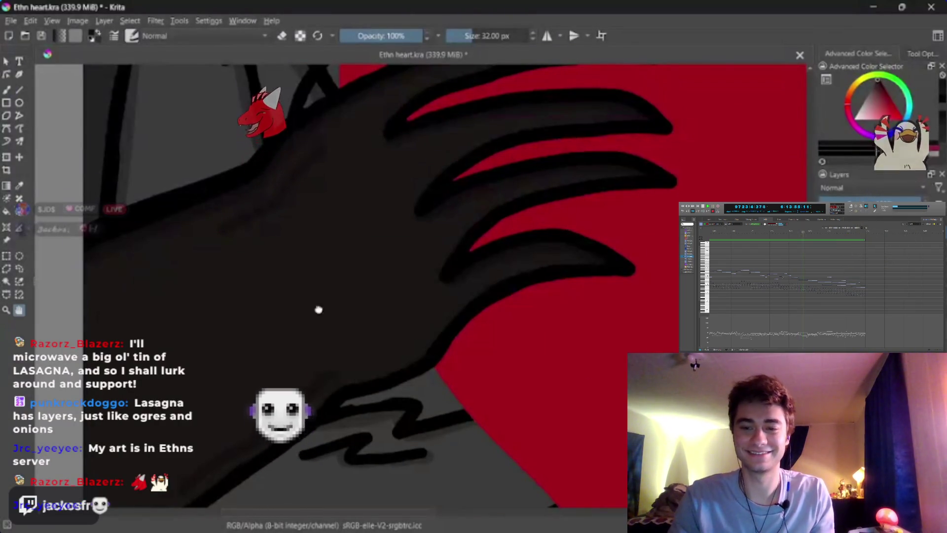
# Pan the hand left and paint a black stroke along its top edge up to the top finger
pyautogui.moveTo(317, 311)
pyautogui.mouseDown()
pyautogui.moveTo(215, 374)
pyautogui.moveTo(232, 385)
pyautogui.mouseUp()
pyautogui.press('b')
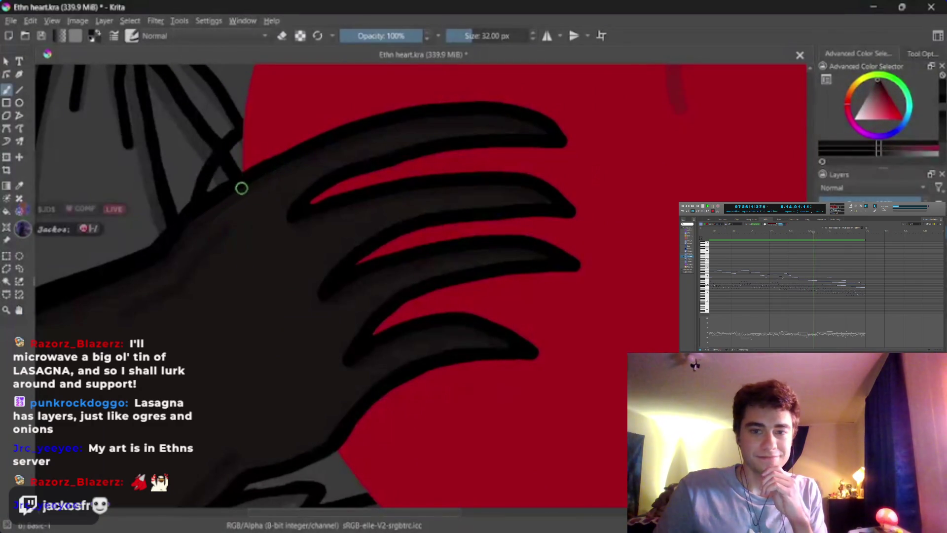
pyautogui.moveTo(252, 183); pyautogui.dragTo(395, 126)
pyautogui.hotkey('ctrl', 'z')
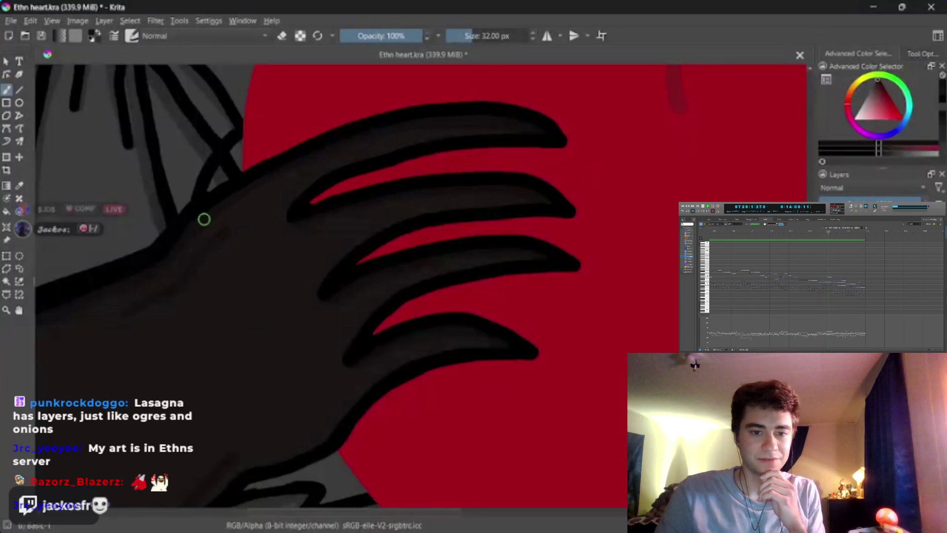
pyautogui.moveTo(203, 218)
pyautogui.mouseDown()
pyautogui.moveTo(268, 175)
pyautogui.moveTo(391, 129)
pyautogui.mouseUp()
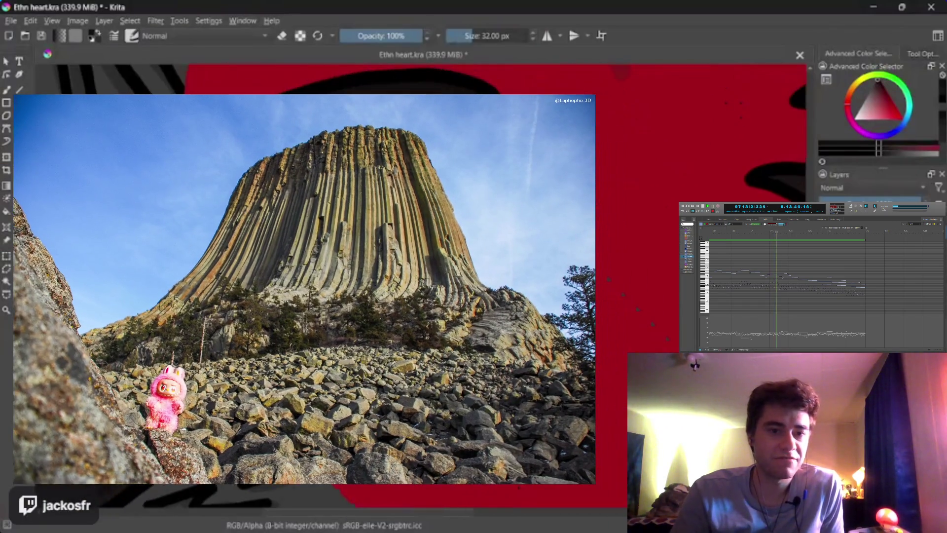
pyautogui.scroll(5, 452, 367)
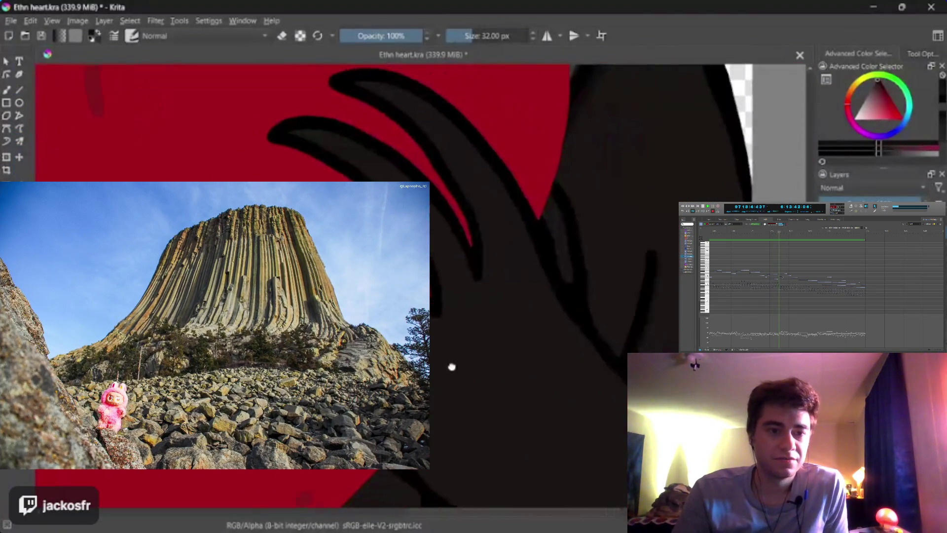
pyautogui.scroll(-2, 452, 367)
pyautogui.press('b')
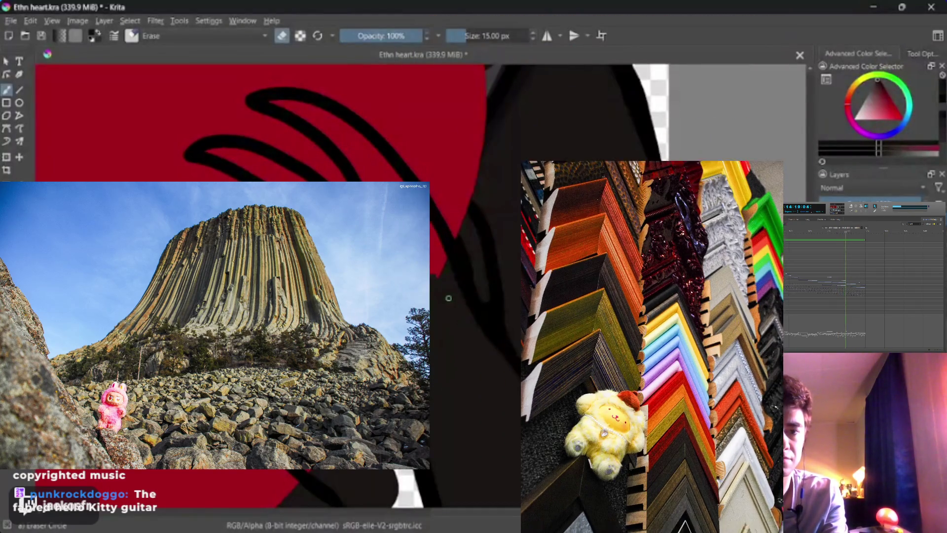
pyautogui.press(']')
pyautogui.press(']')
pyautogui.press(']')
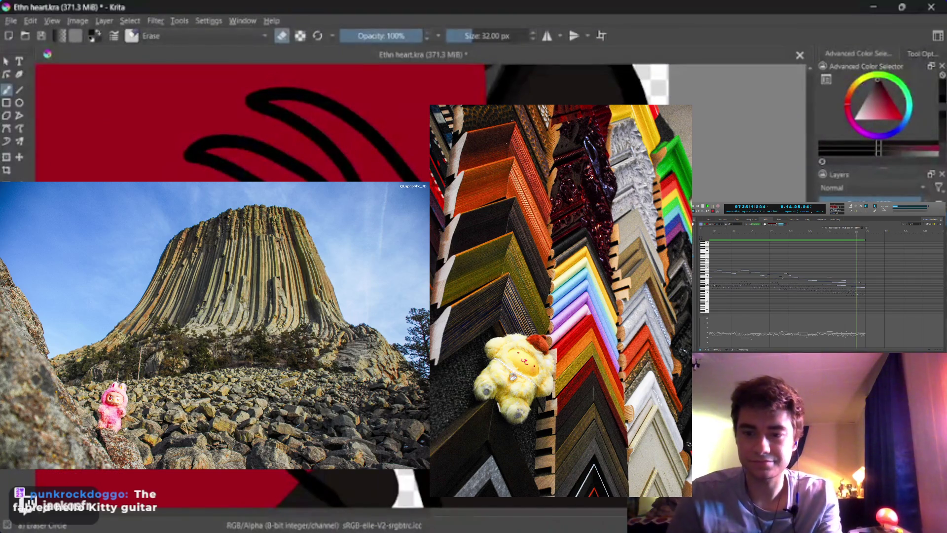
pyautogui.press(']')
pyautogui.press(']')
pyautogui.press(']')
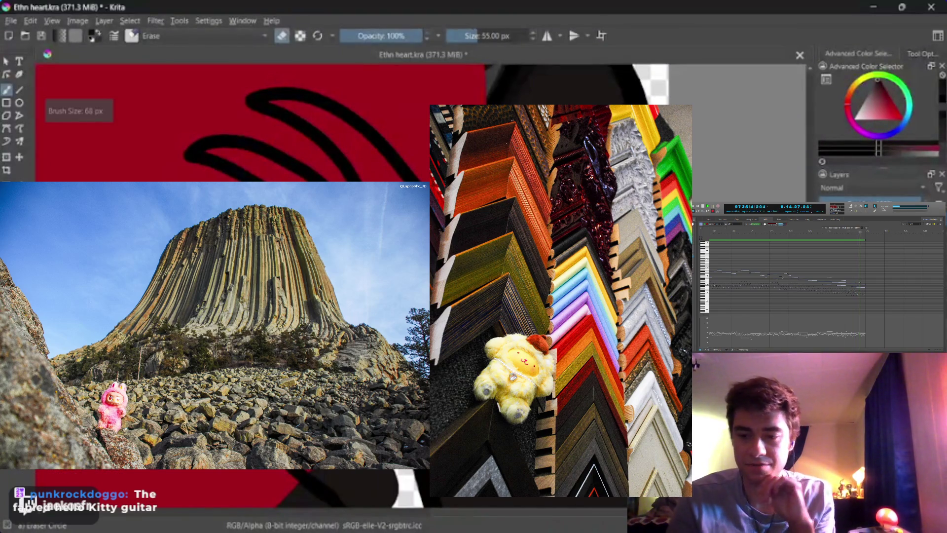
pyautogui.press(']')
pyautogui.press(']')
pyautogui.press(']')
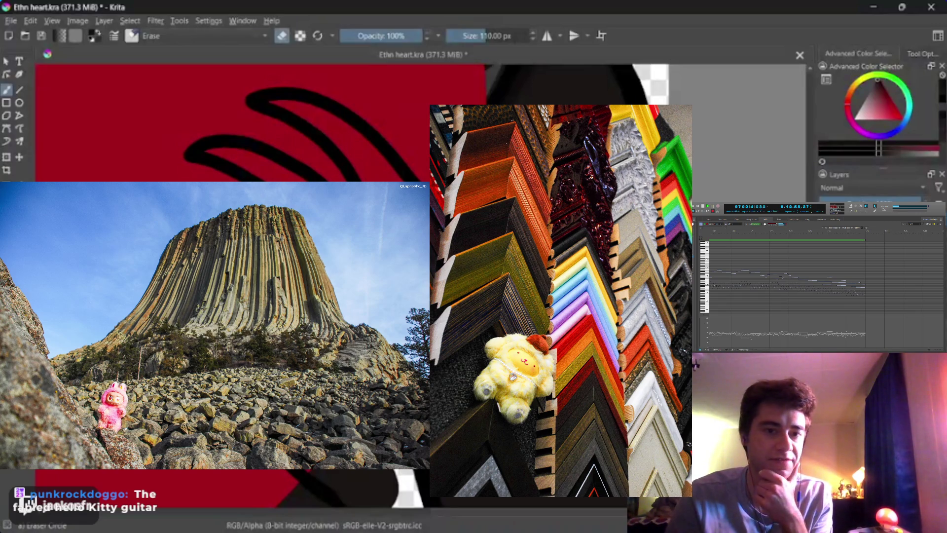
pyautogui.press('[')
pyautogui.press('[')
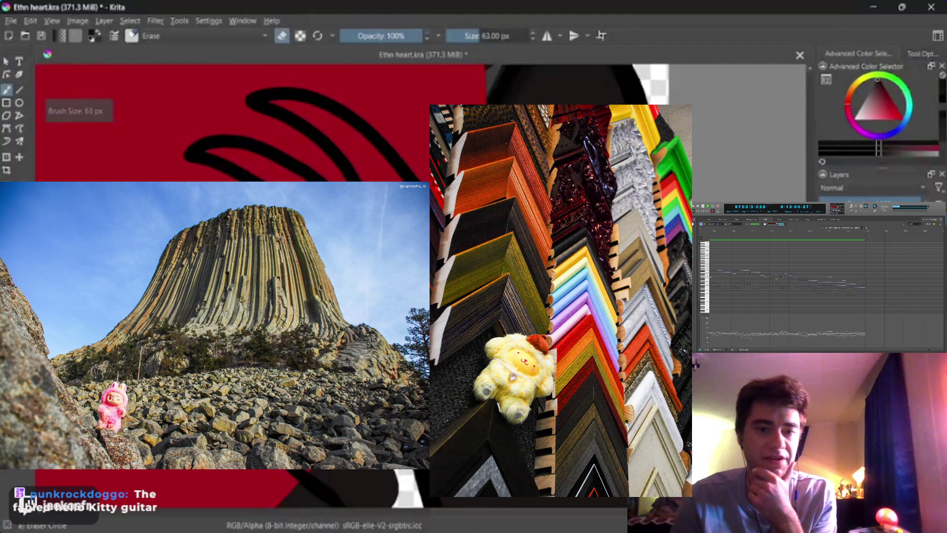
pyautogui.press('/')
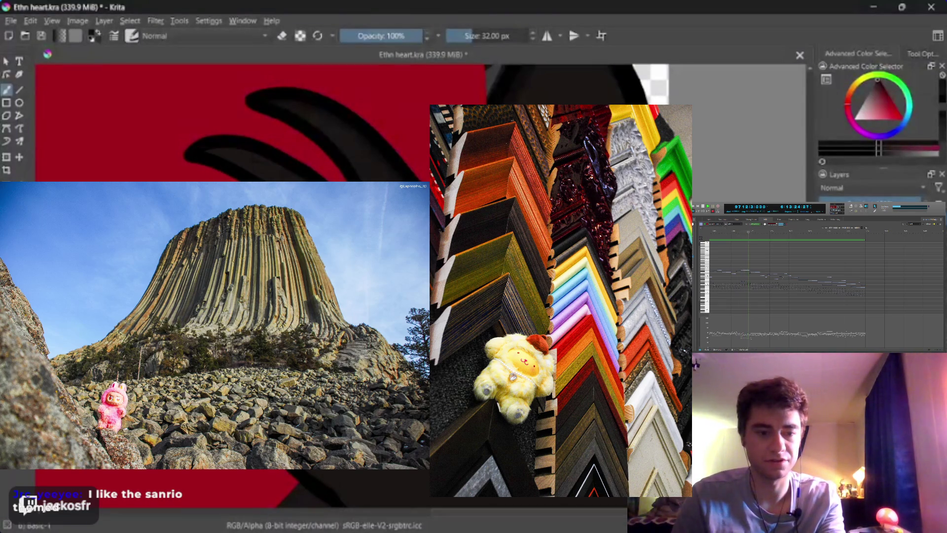
# Set the brush to 18 px and undo the last black fill beside the heart
pyautogui.scroll(1, 233, 143)
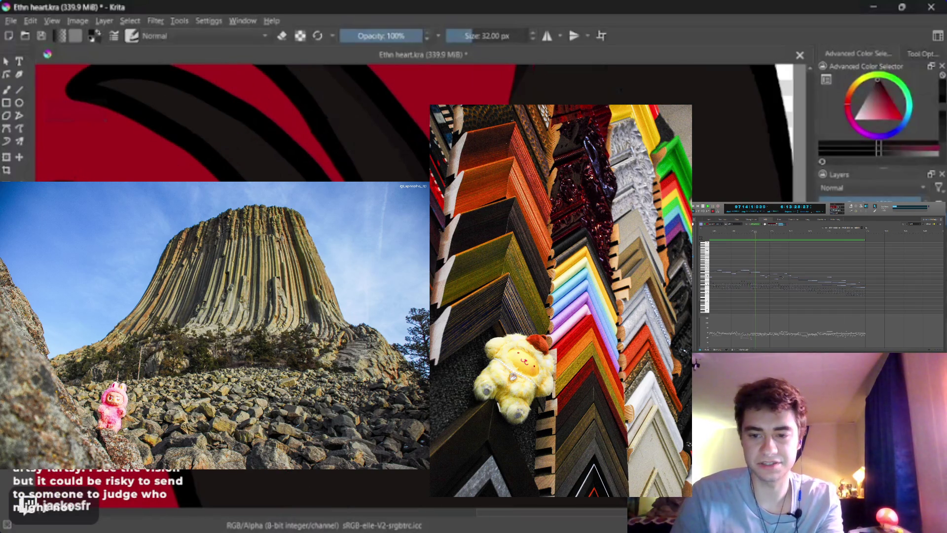
pyautogui.scroll(2, 233, 142)
pyautogui.scroll(-1, 233, 143)
pyautogui.press('b')
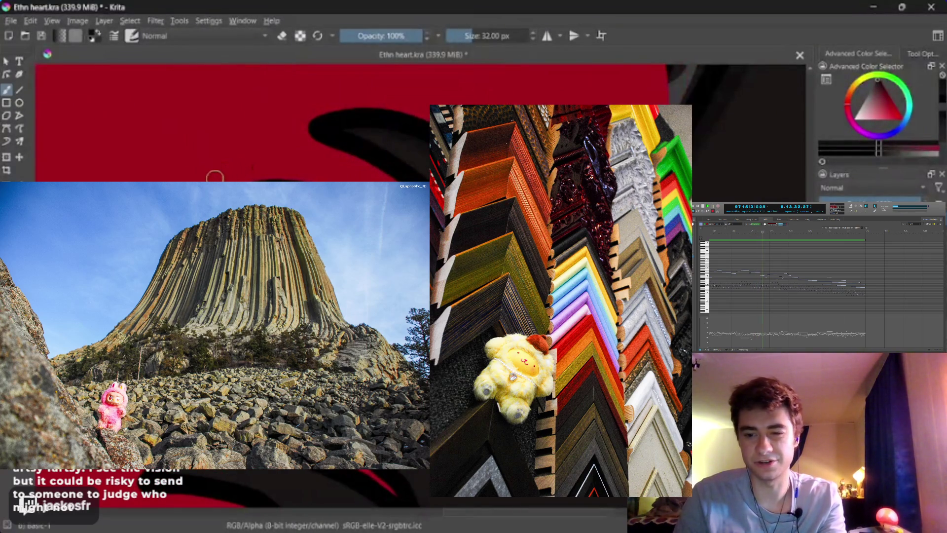
pyautogui.press('[')
pyautogui.press('[')
pyautogui.press('[')
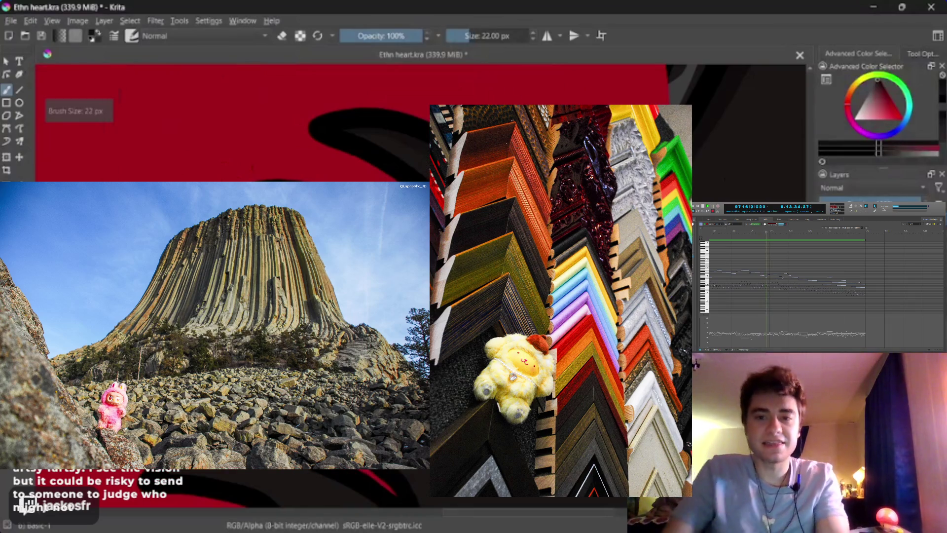
pyautogui.press('[')
pyautogui.press('[')
pyautogui.press('[')
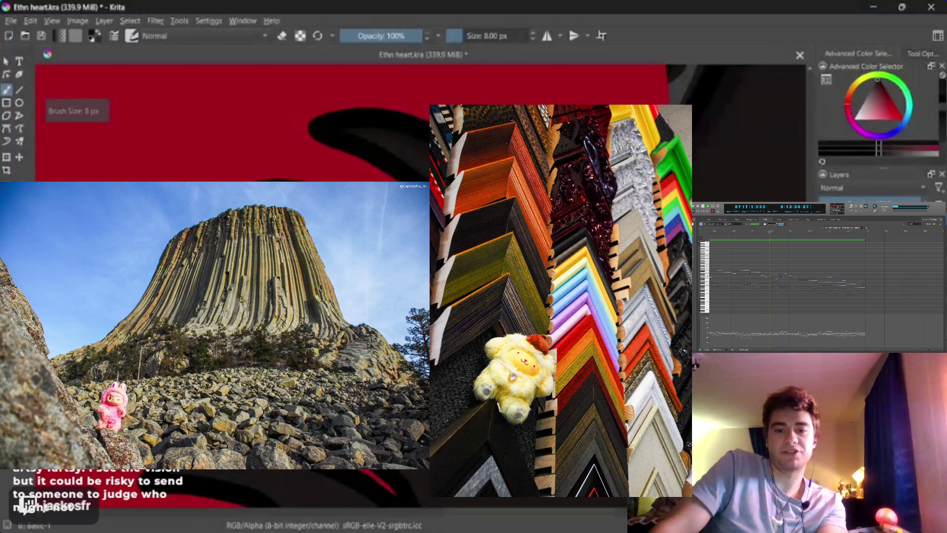
pyautogui.press(']')
pyautogui.press(']')
pyautogui.press(']')
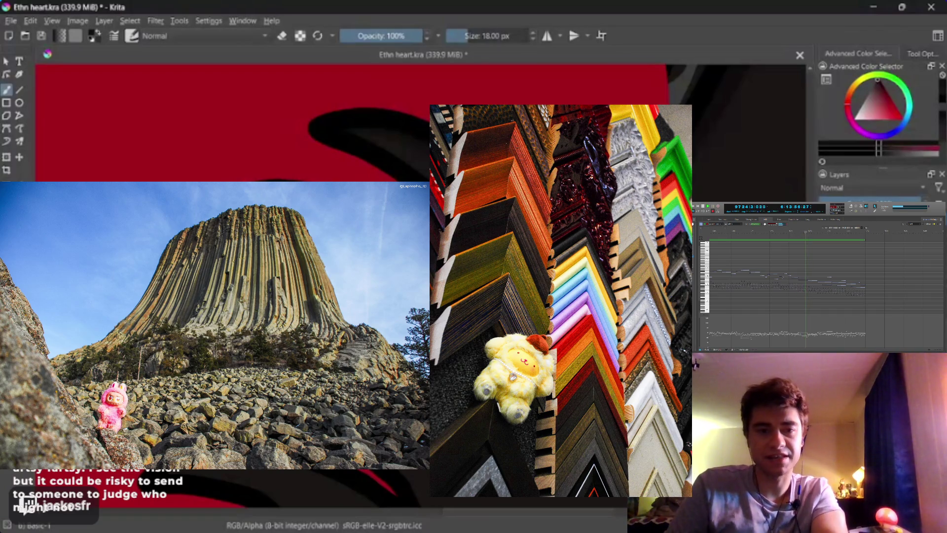
pyautogui.hotkey('ctrl', 'z')
pyautogui.hotkey('ctrl', 'z')
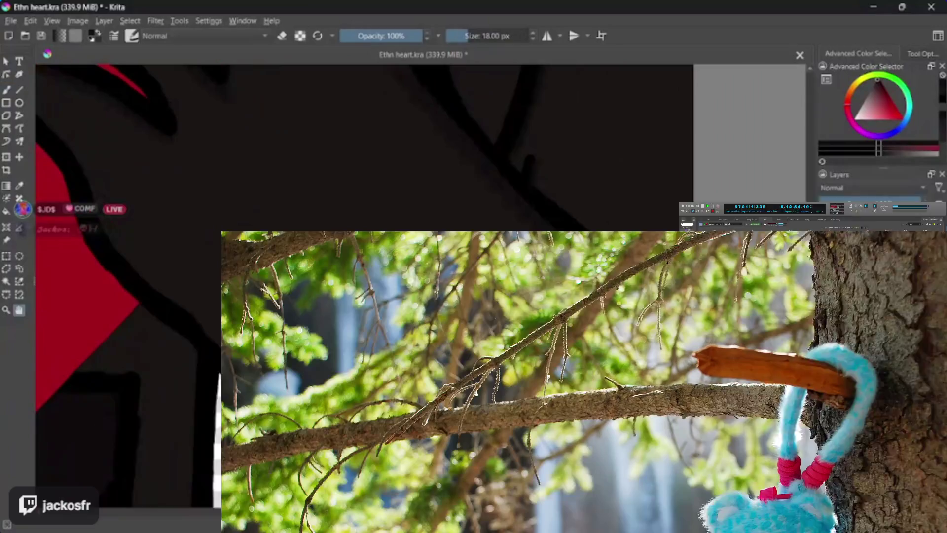
# Return to the Freehand Brush and save the document as Ethn heart.kra
pyautogui.press('b')
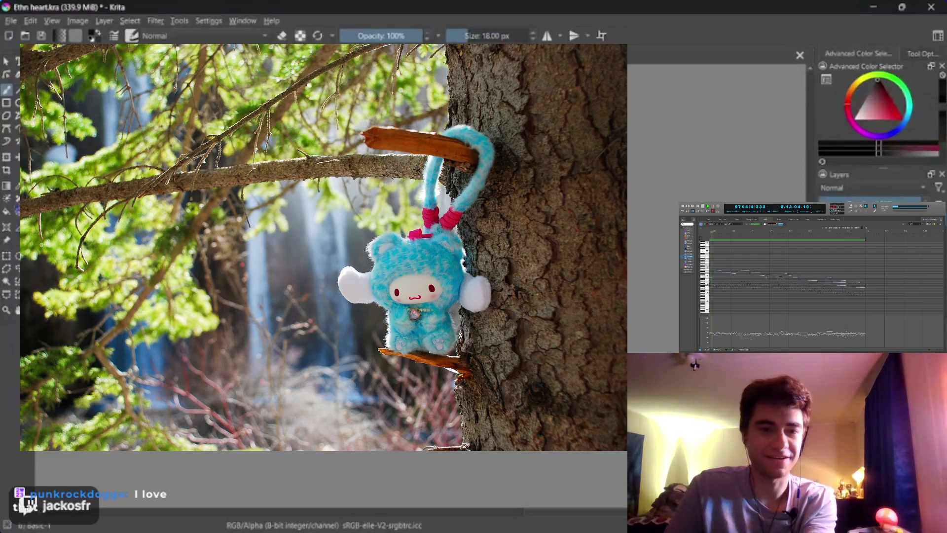
pyautogui.scroll(3, 306, 474)
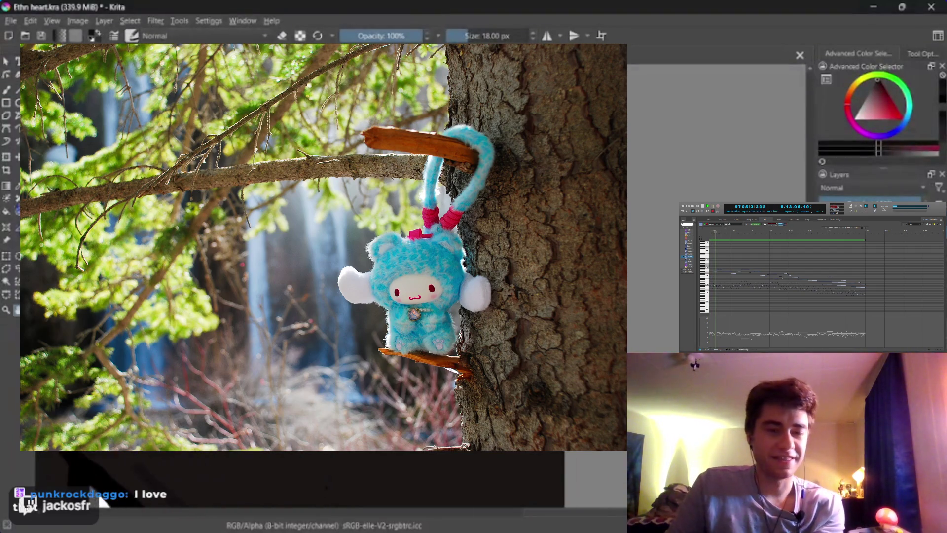
pyautogui.scroll(-3, 263, 474)
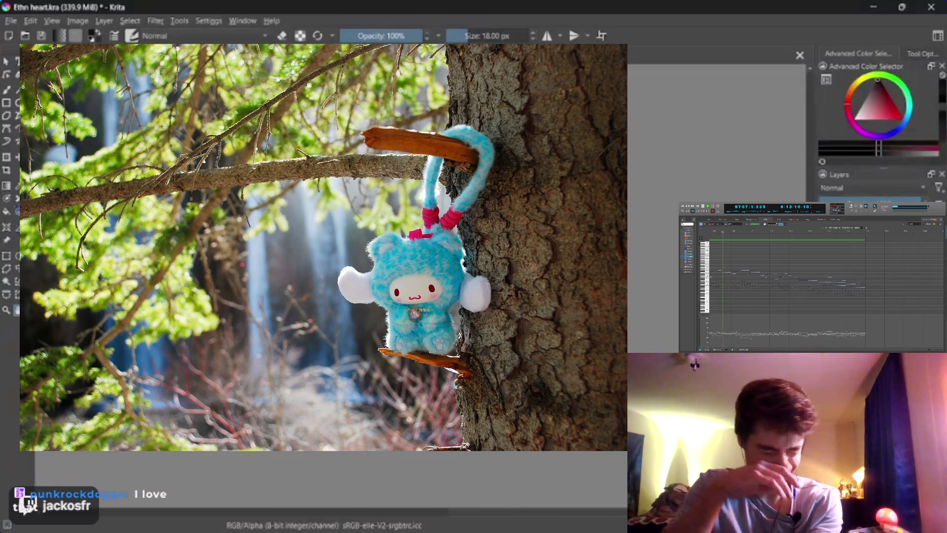
pyautogui.press('b')
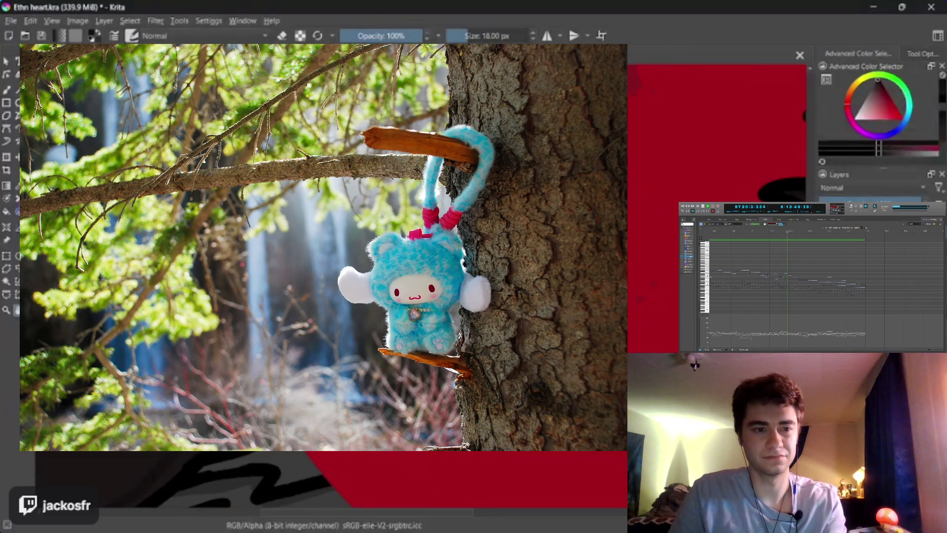
pyautogui.press('b')
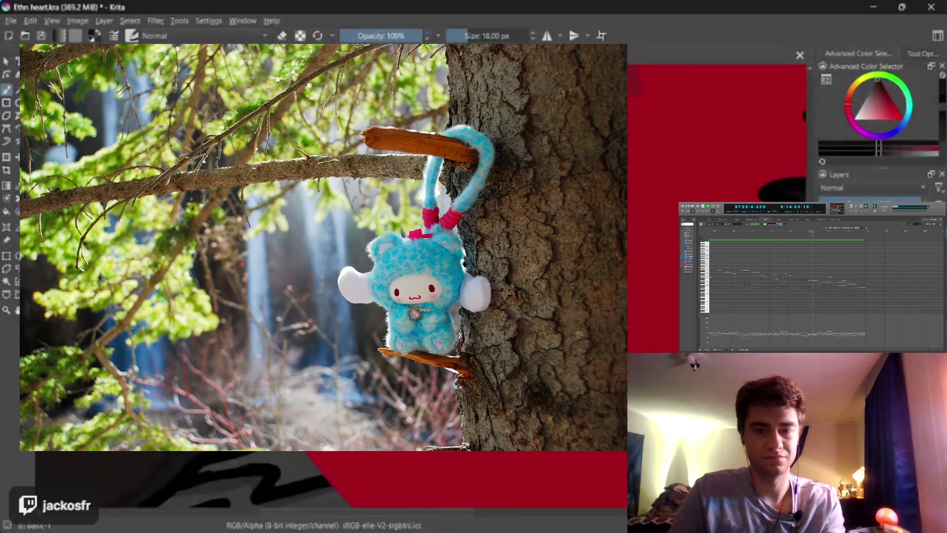
pyautogui.scroll(-5, 336, 479)
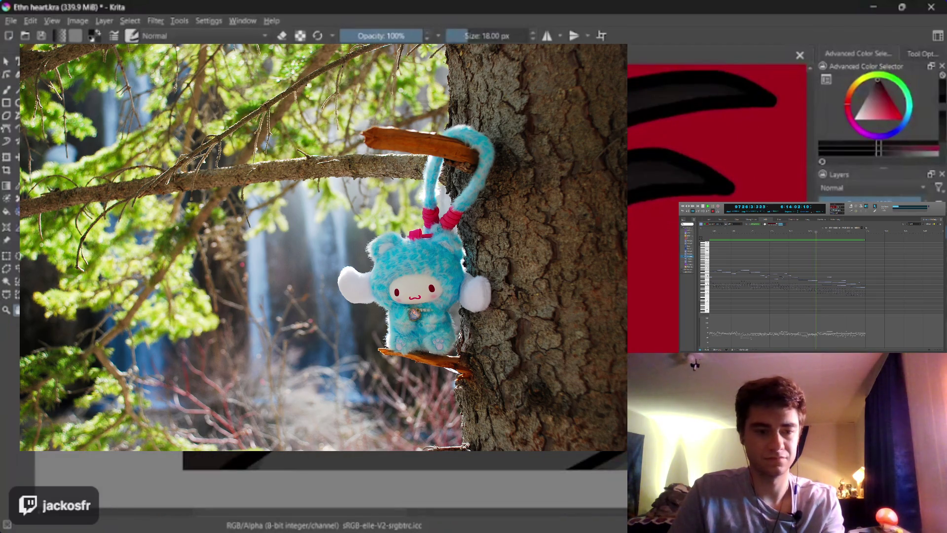
pyautogui.press('b')
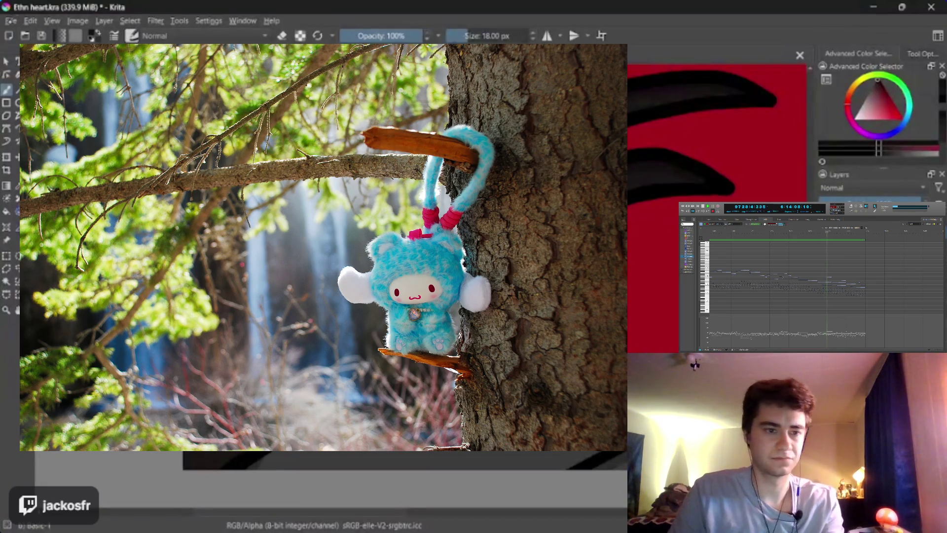
pyautogui.hotkey('alt', 'f')
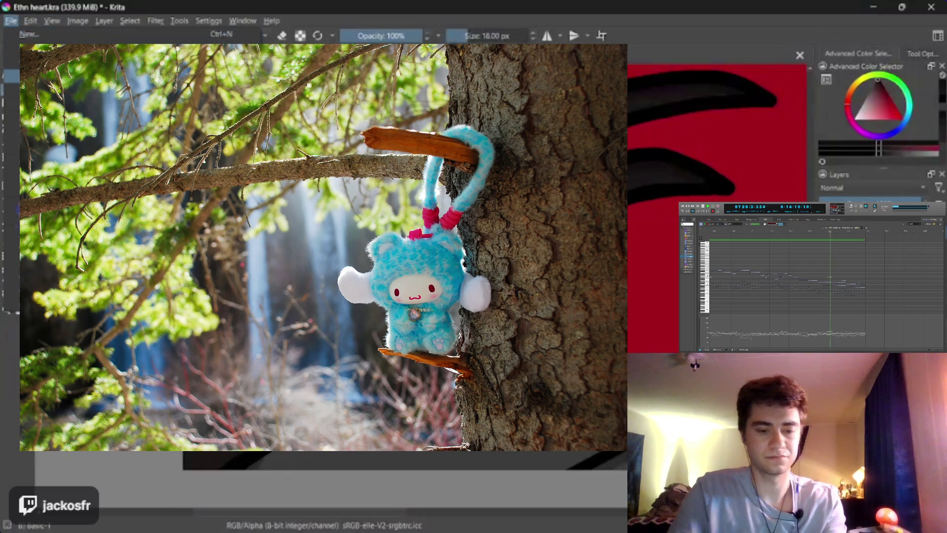
pyautogui.press('s')
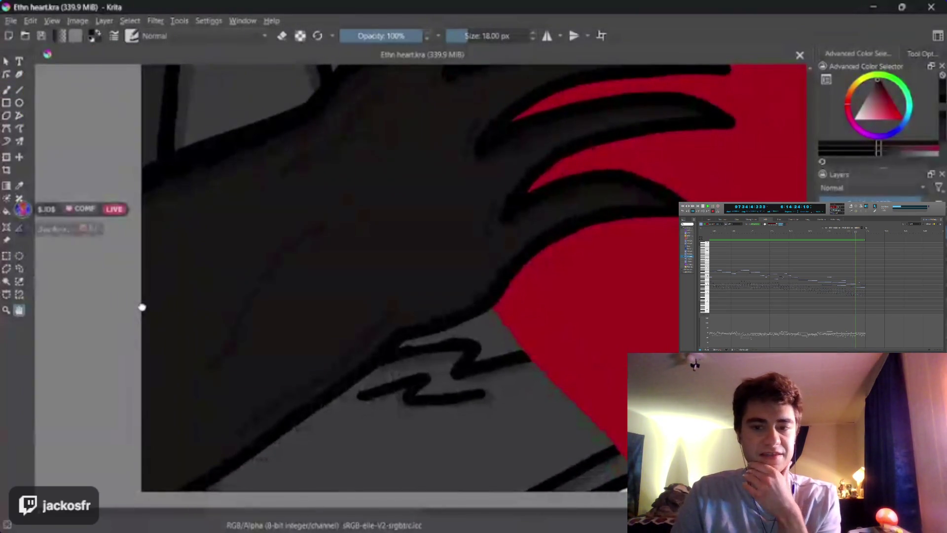
pyautogui.scroll(1, 141, 307)
pyautogui.scroll(-1, 141, 308)
pyautogui.scroll(1, 141, 308)
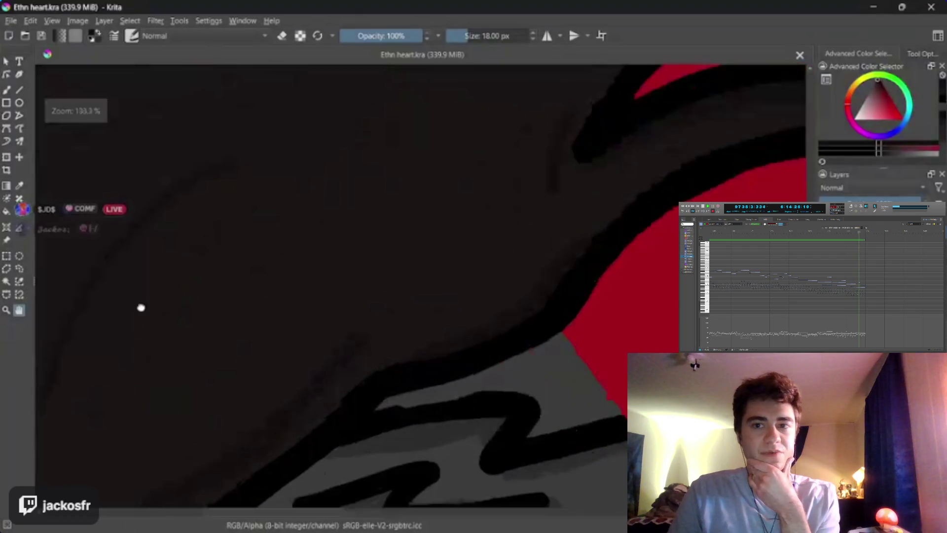
pyautogui.moveTo(142, 308)
pyautogui.mouseDown()
pyautogui.moveTo(105, 344)
pyautogui.moveTo(239, 294)
pyautogui.moveTo(232, 401)
pyautogui.moveTo(188, 497)
pyautogui.moveTo(296, 347)
pyautogui.moveTo(389, 266)
pyautogui.moveTo(381, 393)
pyautogui.moveTo(510, 462)
pyautogui.moveTo(522, 400)
pyautogui.mouseUp()
pyautogui.scroll(-1, 514, 455)
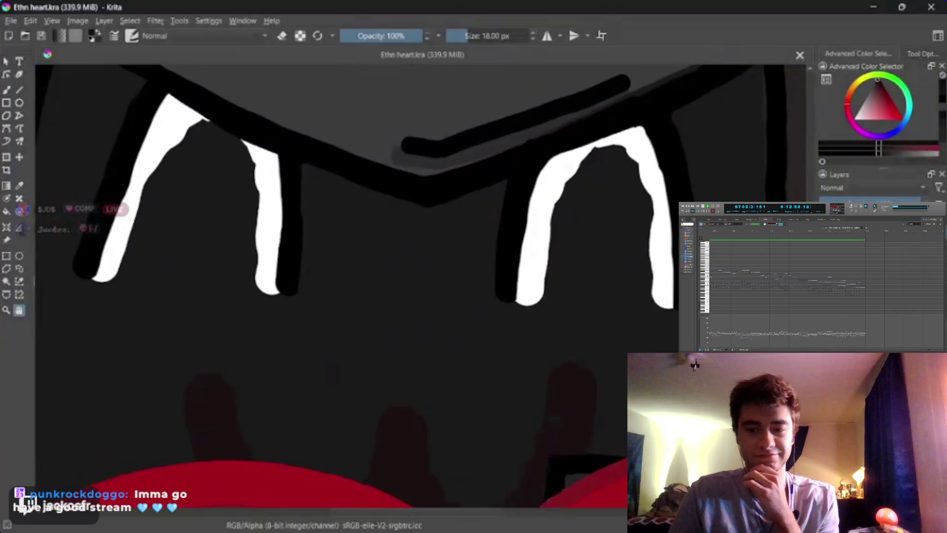
pyautogui.click(10, 20)
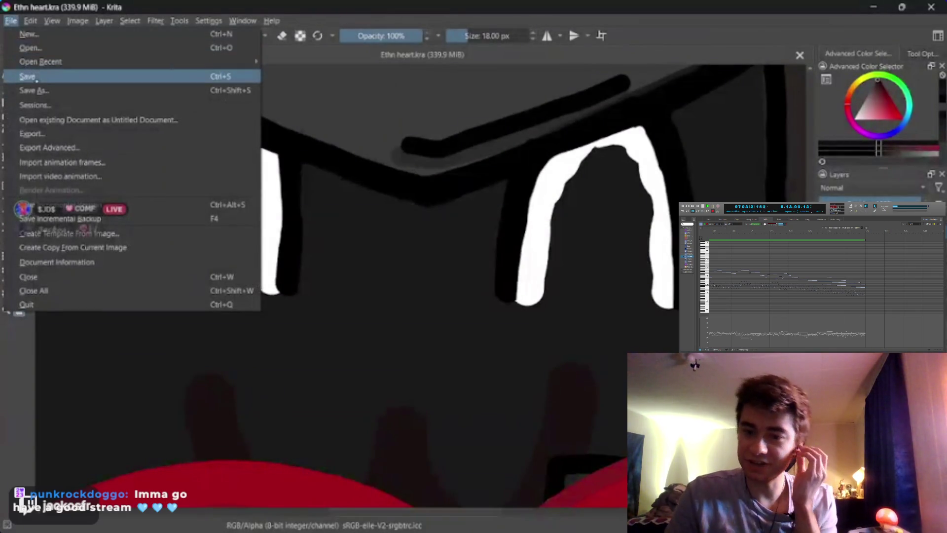
pyautogui.click(35, 76)
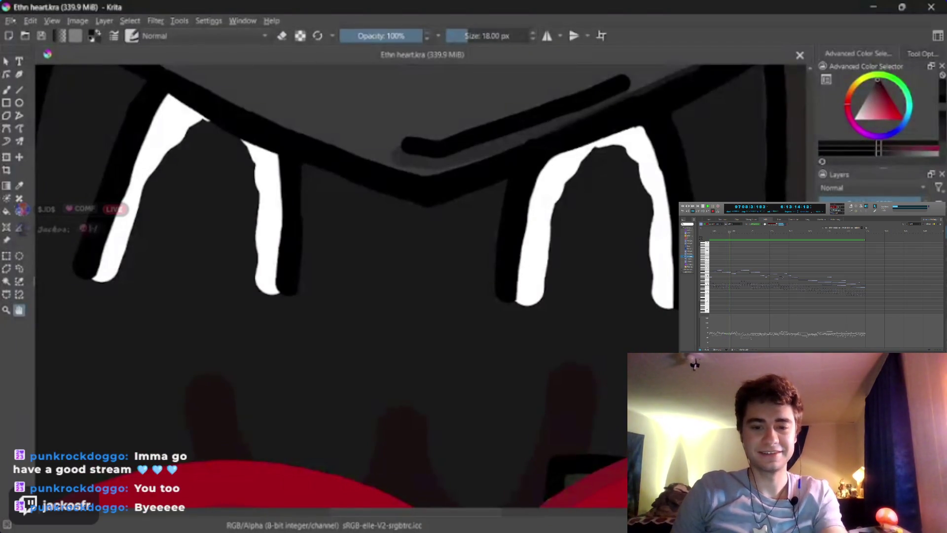
pyautogui.click(10, 21)
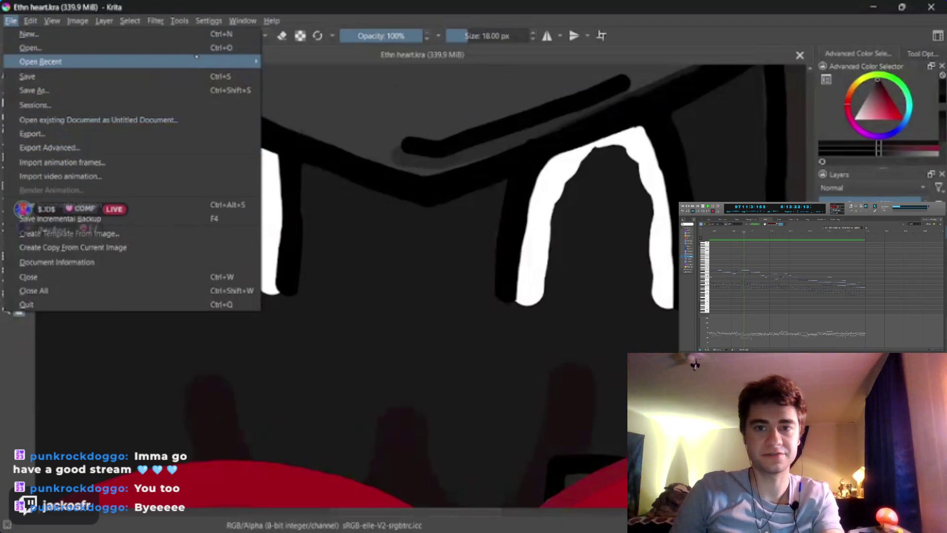
pyautogui.moveTo(171, 62)
pyautogui.click(11, 21)
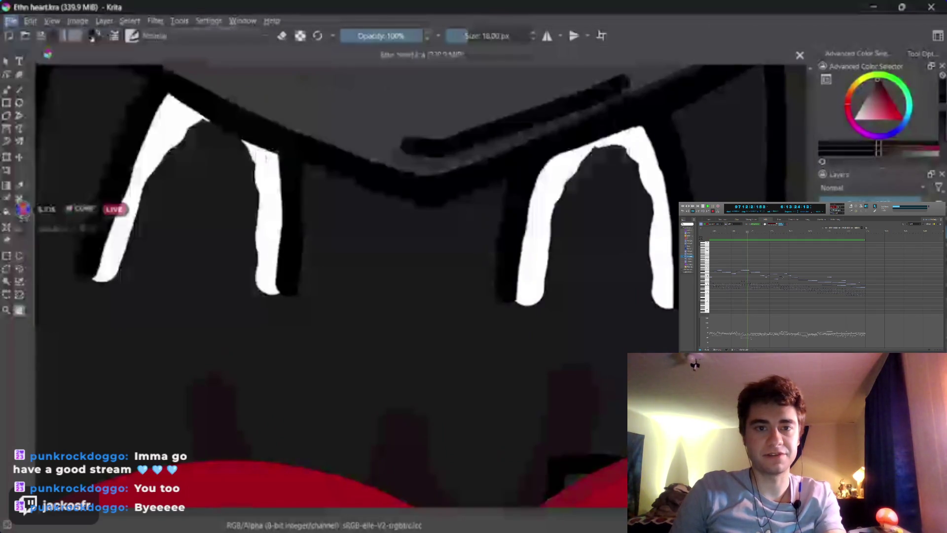
pyautogui.click(30, 21)
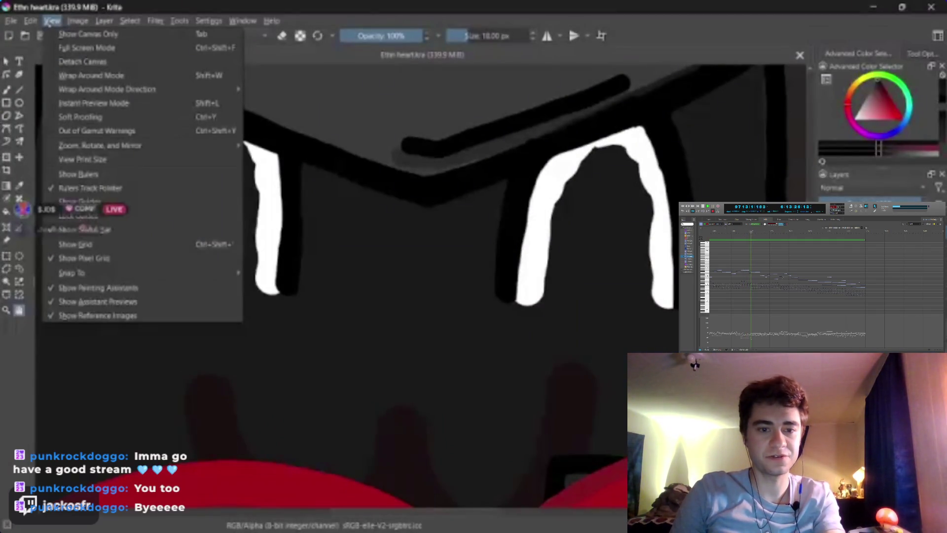
pyautogui.moveTo(30, 20)
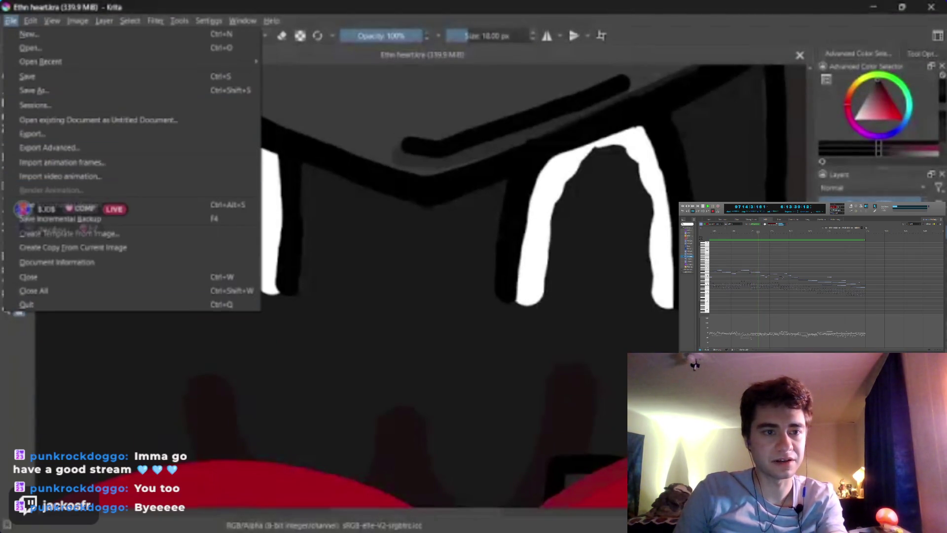
pyautogui.click(123, 365)
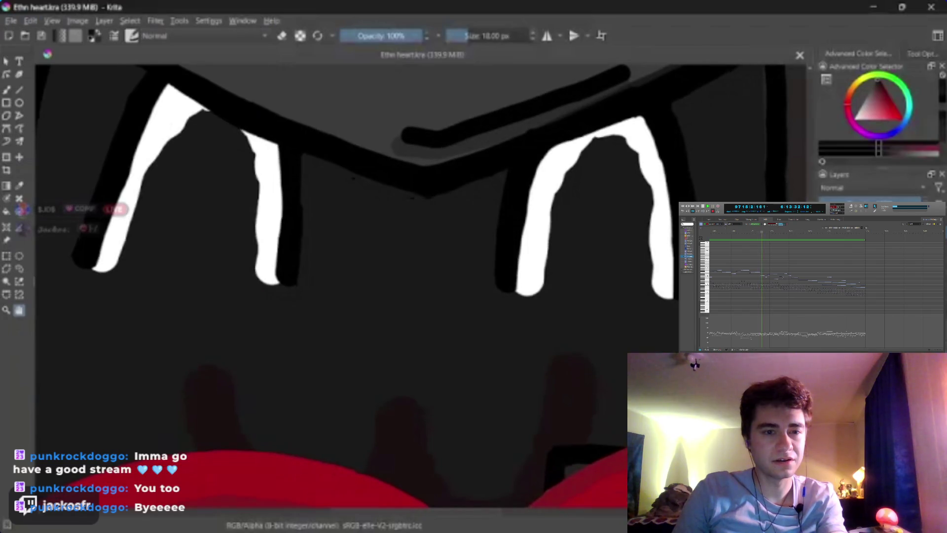
pyautogui.moveTo(124, 371)
pyautogui.mouseDown()
pyautogui.moveTo(133, 383)
pyautogui.moveTo(126, 375)
pyautogui.mouseUp()
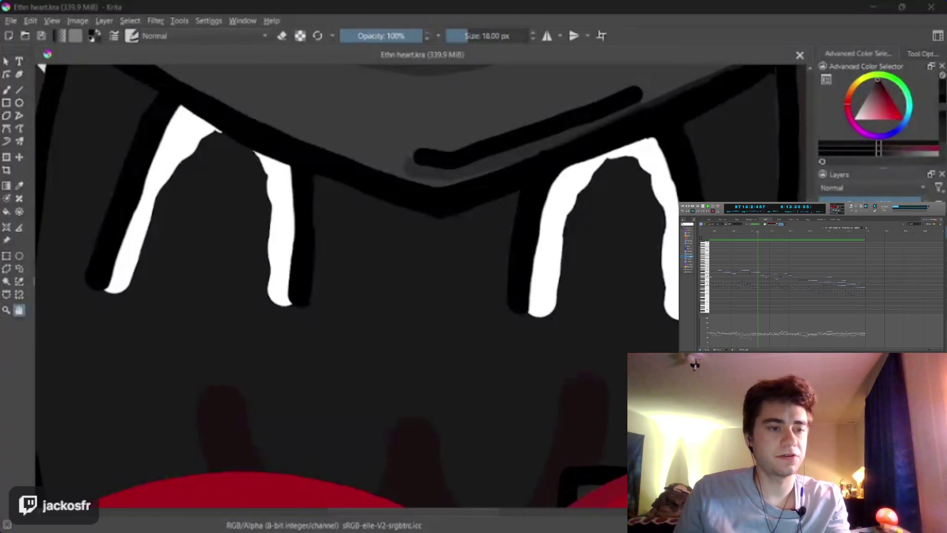
# Use File > Save As to save Ethn heart.kra in D:\Arts
pyautogui.click(14, 21)
pyautogui.click(32, 89)
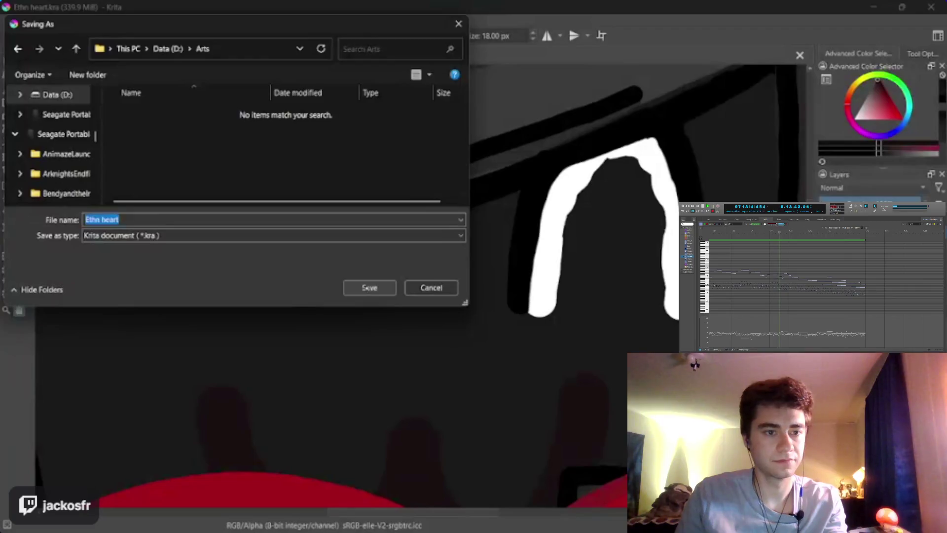
pyautogui.click(366, 286)
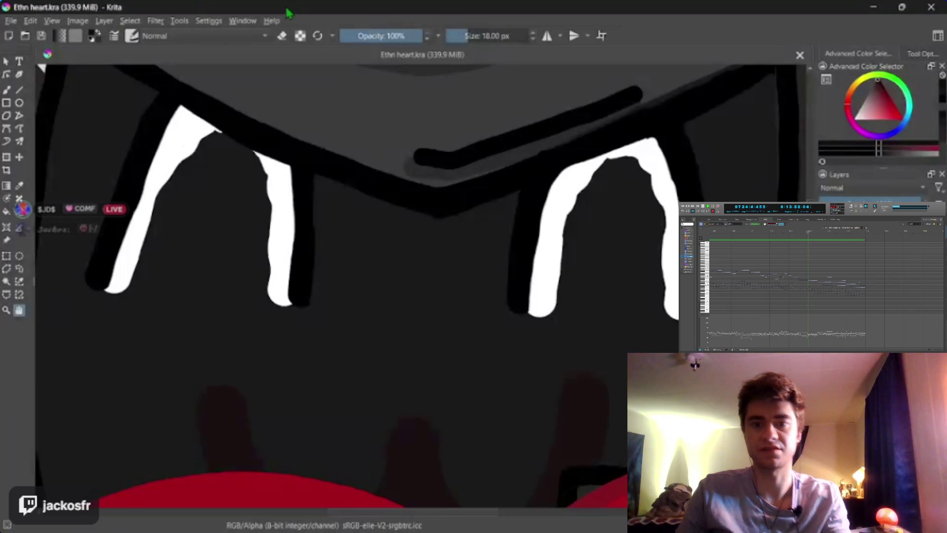
pyautogui.scroll(-10, 228, 310)
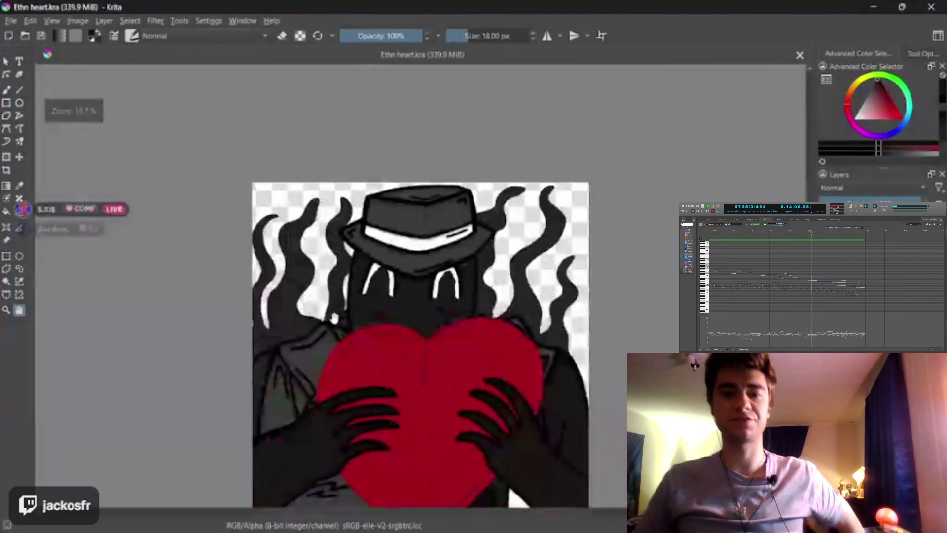
pyautogui.scroll(3, 420, 296)
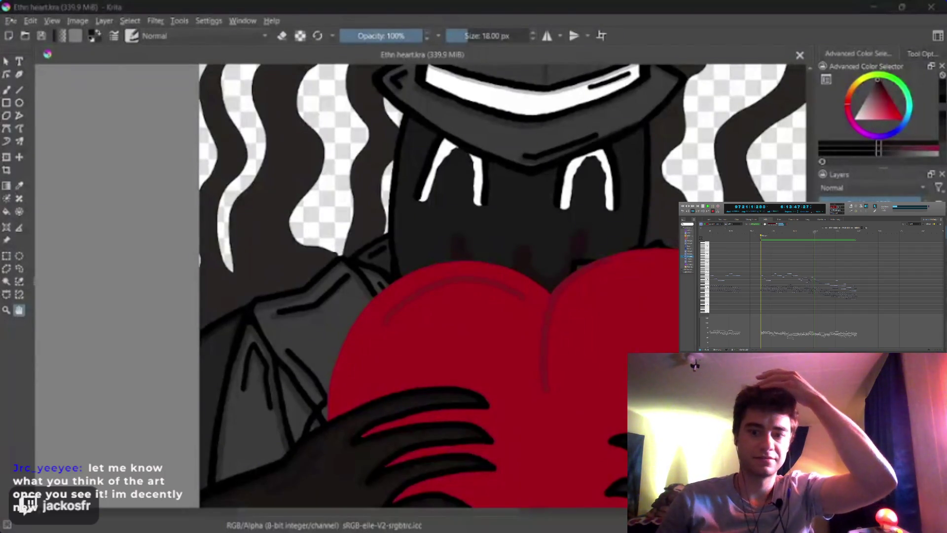
# In the Save As dialog, set the file format to PNG
pyautogui.hotkey('alt', 'f')
pyautogui.press('Down')
pyautogui.press('Down')
pyautogui.press('Escape')
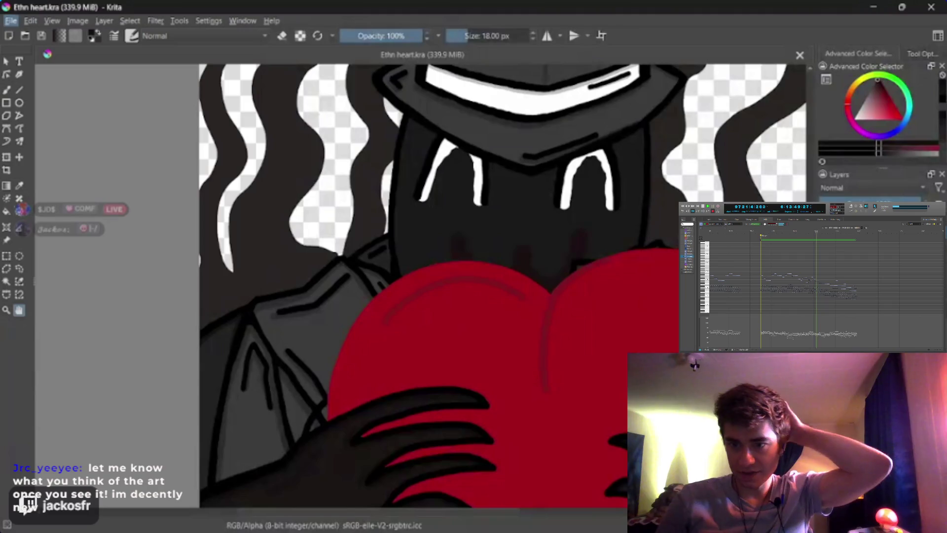
pyautogui.hotkey('ctrl', 'shift', 's')
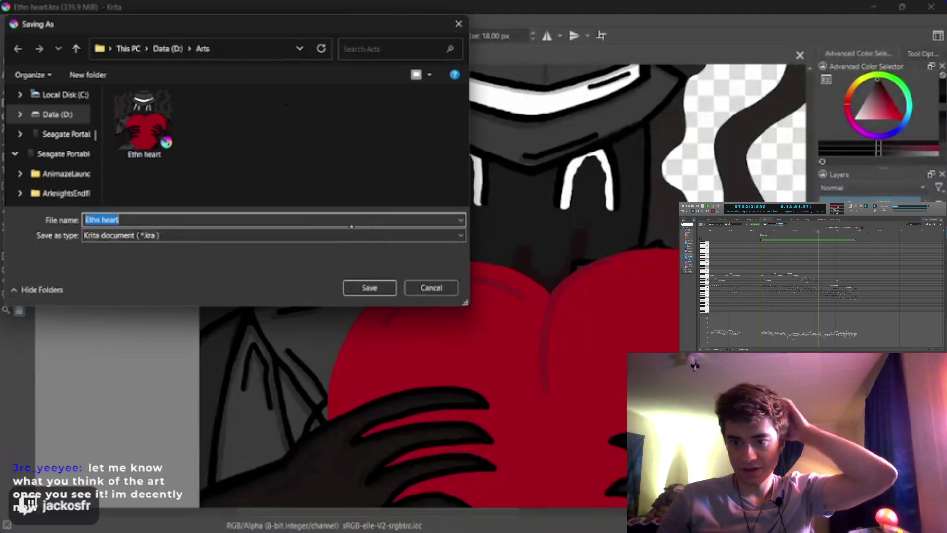
pyautogui.click(340, 235)
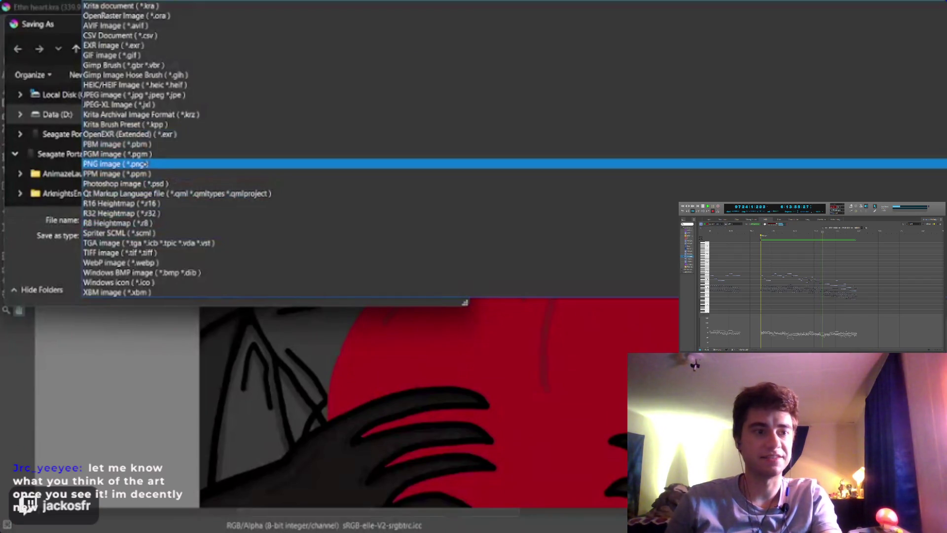
pyautogui.click(143, 163)
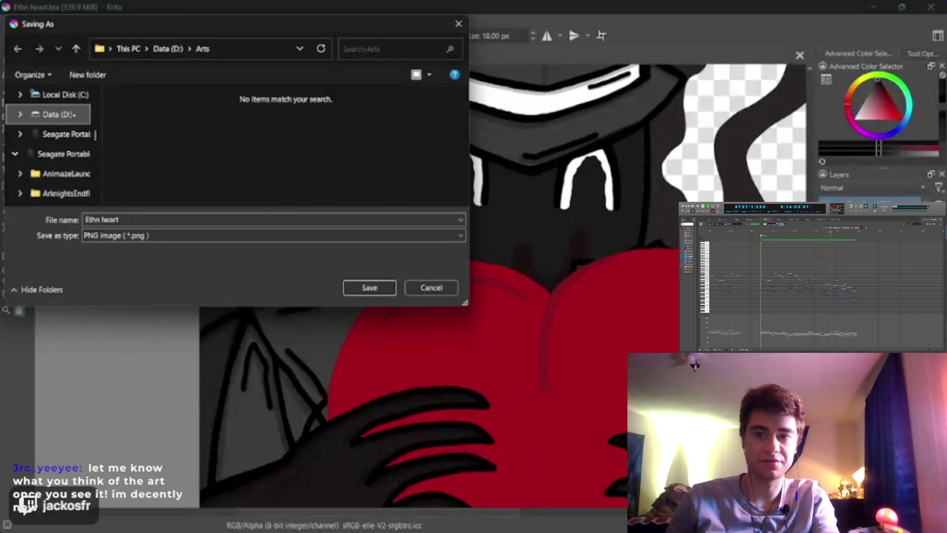
# Save Ethn heart as PNG in D:\Arts, keeping compression 3, sRGB and transparency
pyautogui.click(74, 115)
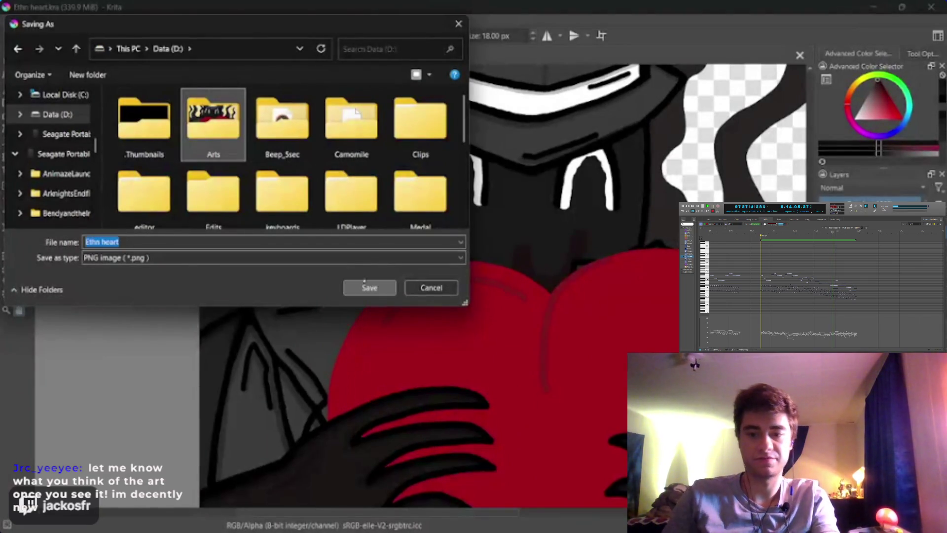
pyautogui.doubleClick(213, 123)
pyautogui.click(369, 287)
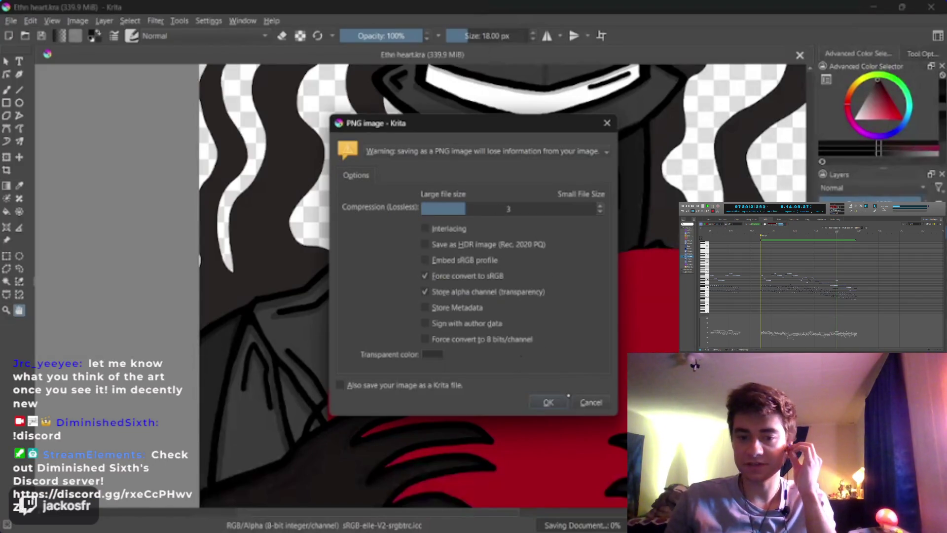
pyautogui.click(550, 400)
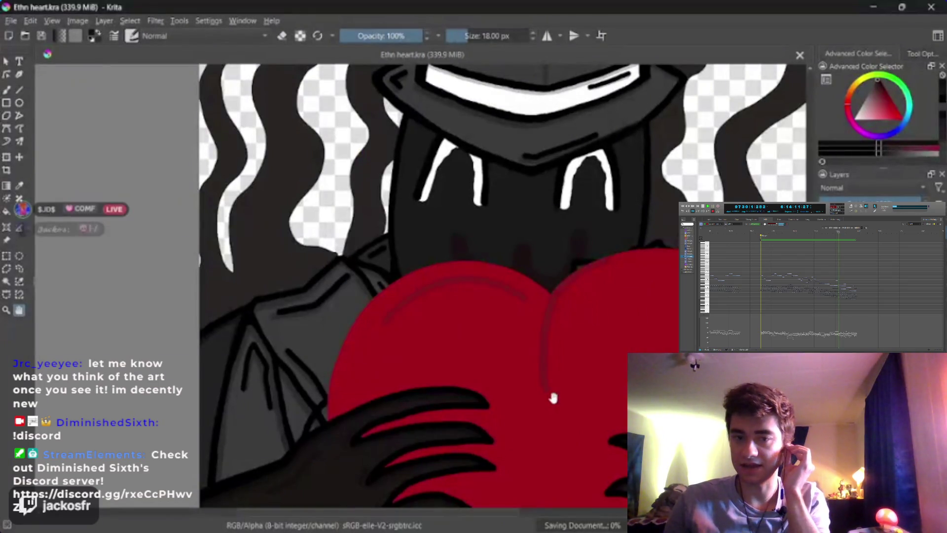
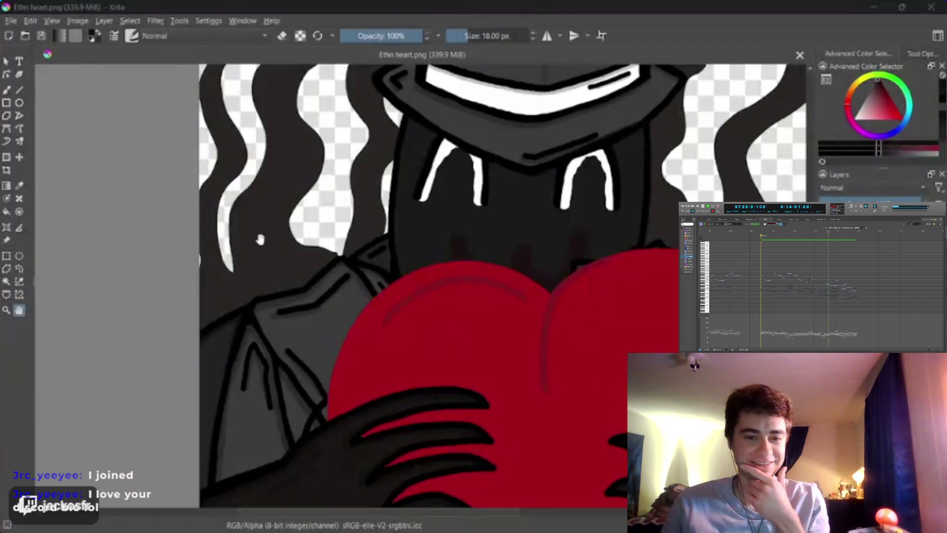
# Bring the whole hat into view and look through the File menu options
pyautogui.moveTo(261, 267)
pyautogui.mouseDown()
pyautogui.moveTo(212, 299)
pyautogui.moveTo(163, 365)
pyautogui.mouseUp()
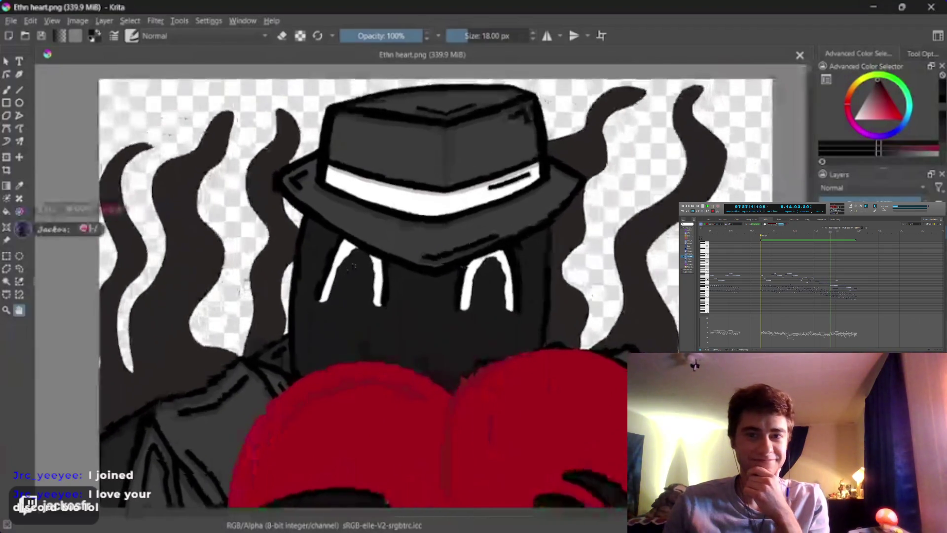
pyautogui.scroll(-4, 286, 187)
pyautogui.scroll(2, 286, 187)
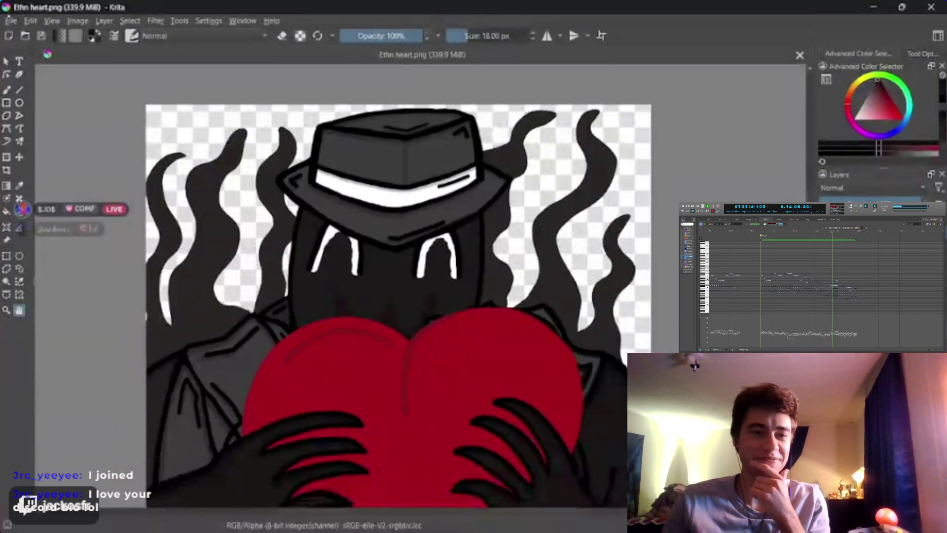
pyautogui.click(11, 21)
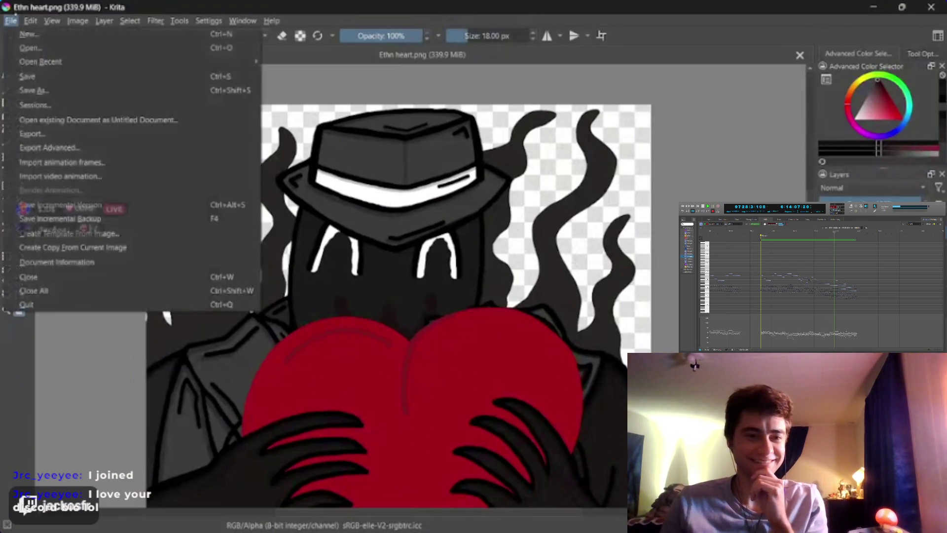
pyautogui.click(11, 20)
pyautogui.click(11, 21)
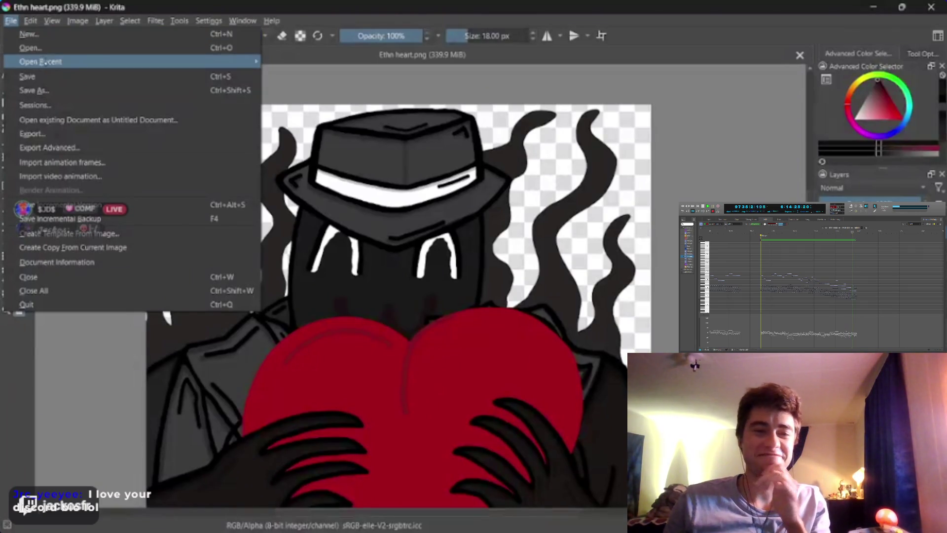
pyautogui.click(11, 21)
pyautogui.click(11, 20)
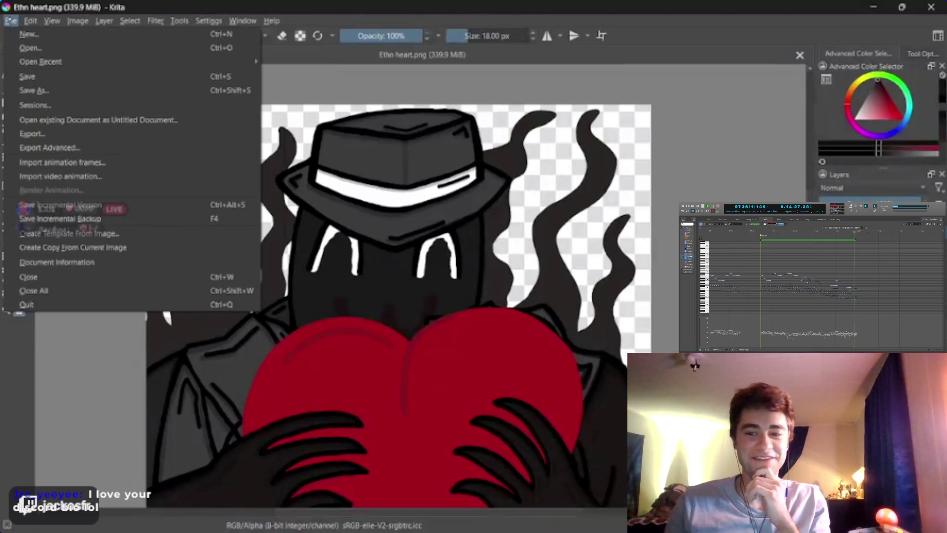
pyautogui.click(692, 109)
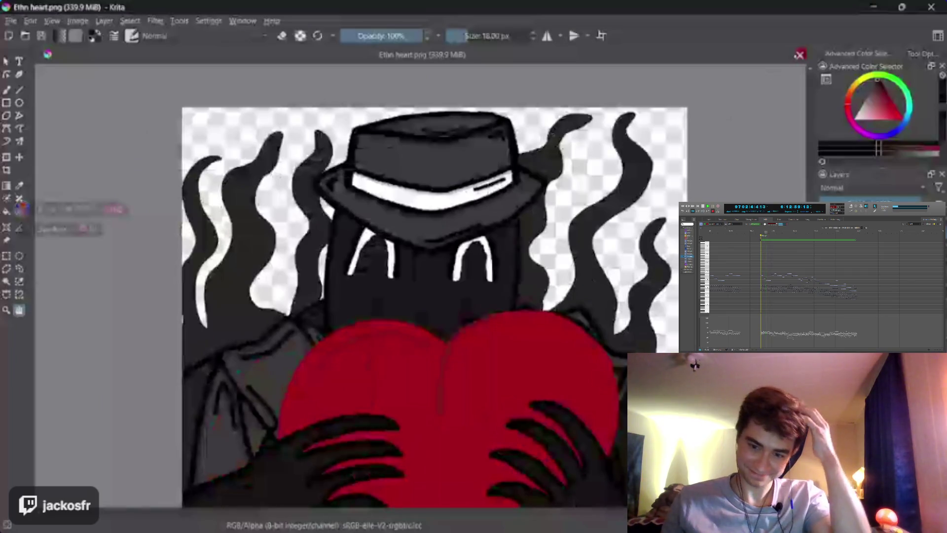
# Close Ethn heart.png, then open Ethn heart.kra and close it without saving
pyautogui.click(799, 54)
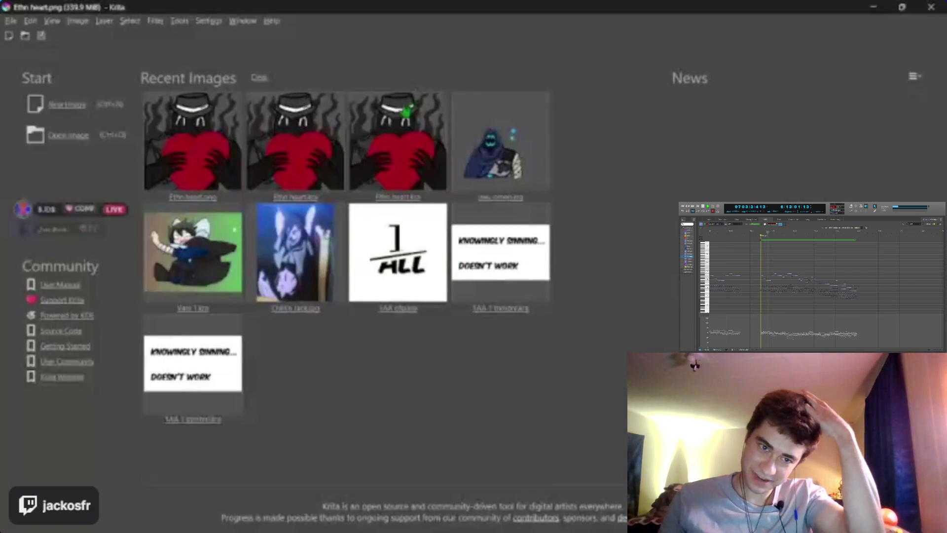
pyautogui.click(299, 145)
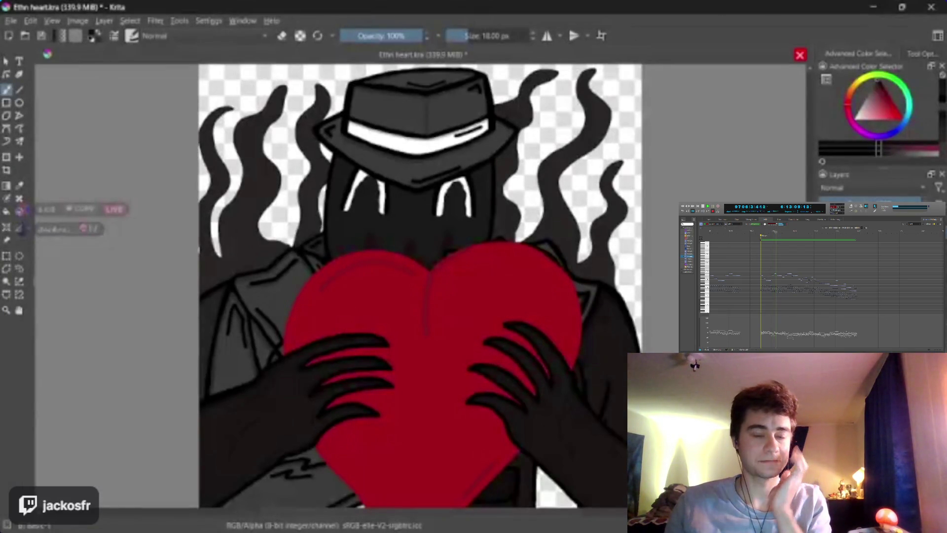
pyautogui.click(800, 55)
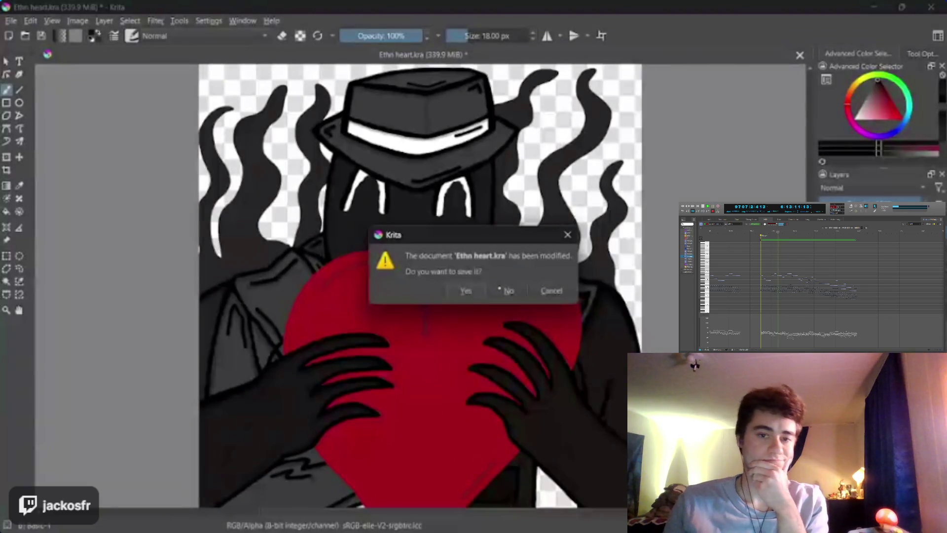
pyautogui.click(508, 290)
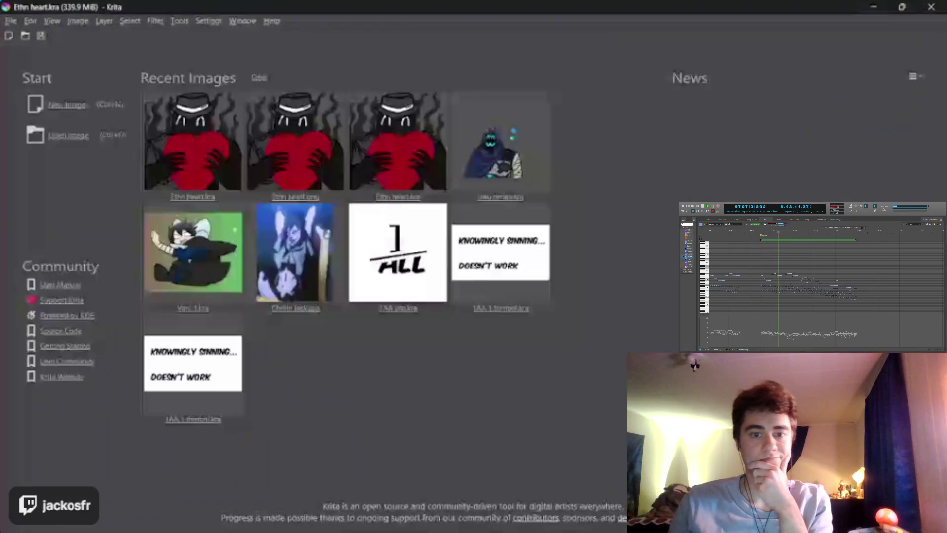
# Reopen Ethn heart.png, close it discarding changes, and open Ethn heart.kra from recent images
pyautogui.rightClick(311, 144)
pyautogui.click(306, 140)
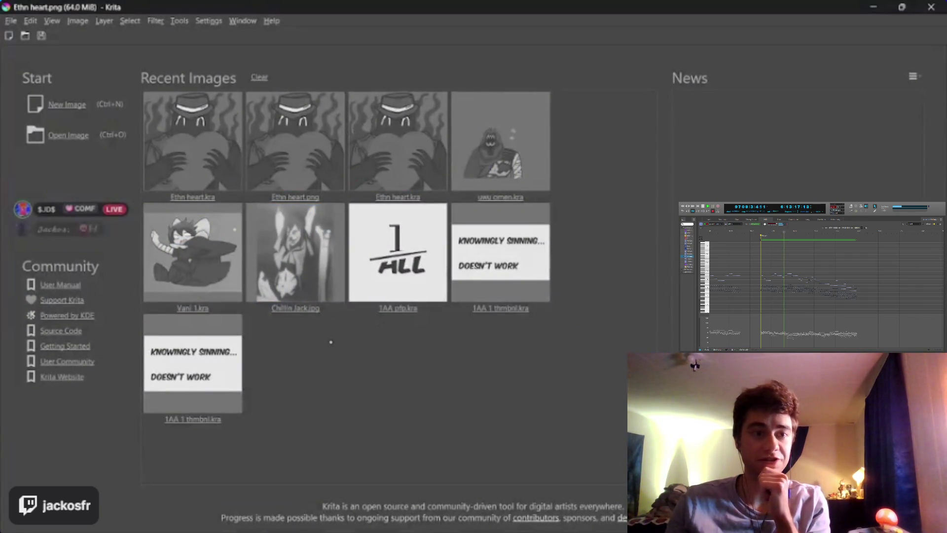
pyautogui.hotkey('ctrl', 'w')
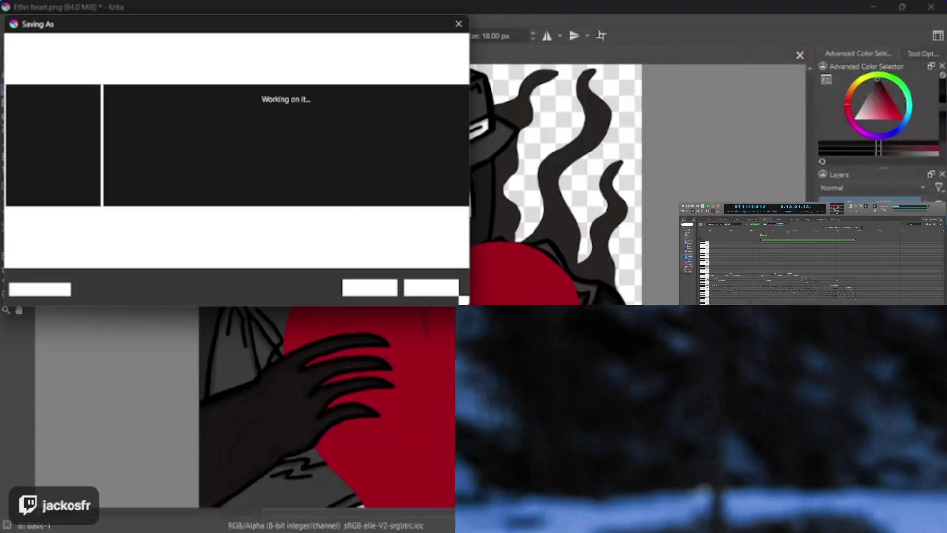
pyautogui.press('Escape')
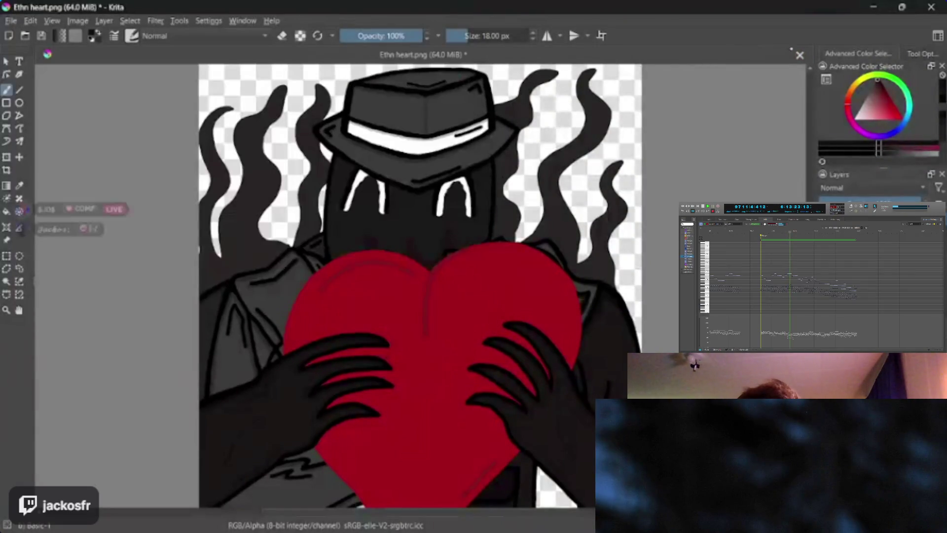
pyautogui.hotkey('ctrl', 'w')
pyautogui.press('Return')
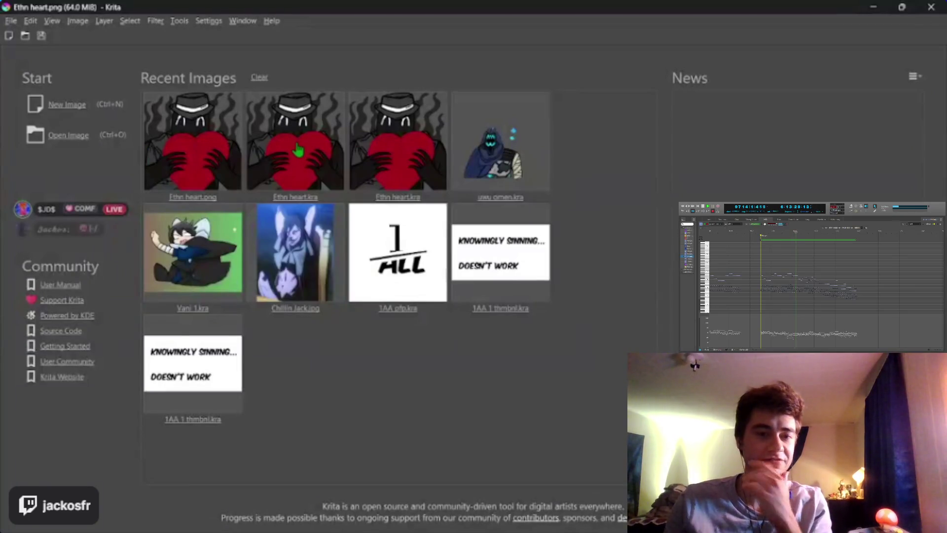
pyautogui.click(304, 133)
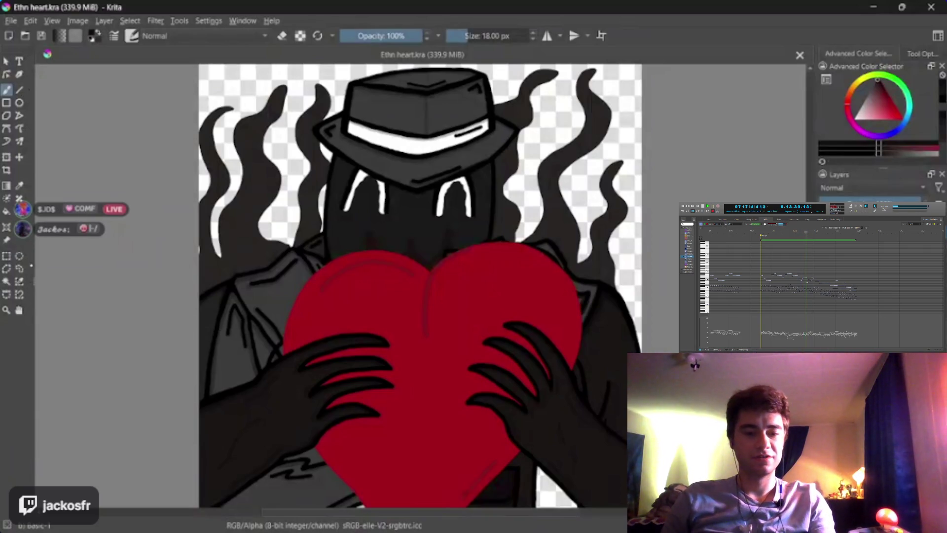
# Pan and zoom around the drawing with the Hand tool, inspecting the flames beside the hat
pyautogui.press('h')
pyautogui.scroll(-3, 540, 184)
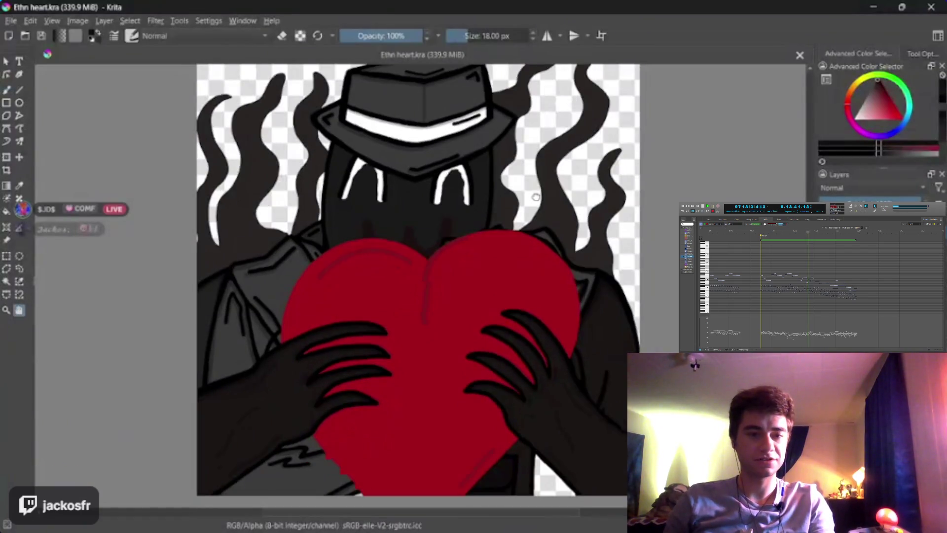
pyautogui.moveTo(540, 184); pyautogui.dragTo(527, 210)
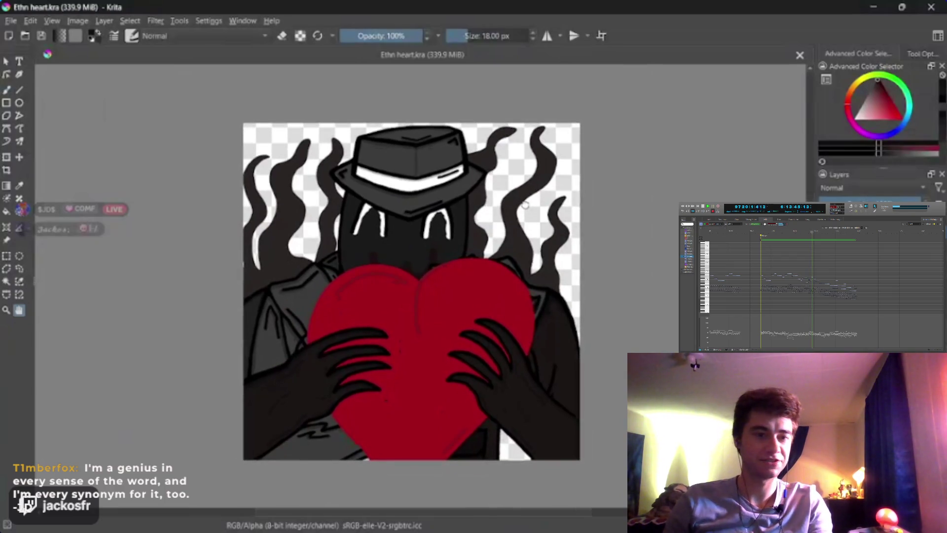
pyautogui.moveTo(527, 209); pyautogui.dragTo(571, 214)
pyautogui.scroll(2, 575, 217)
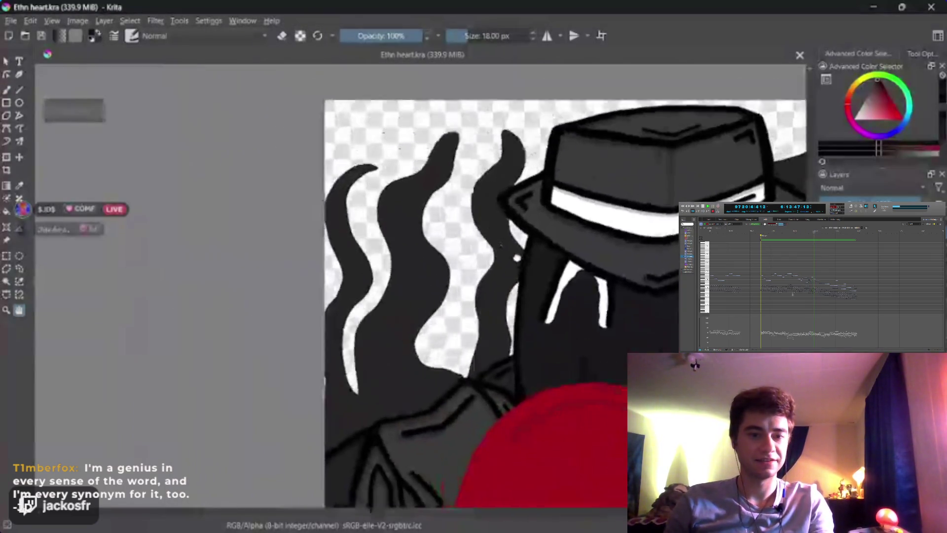
pyautogui.moveTo(469, 288)
pyautogui.mouseDown()
pyautogui.moveTo(446, 275)
pyautogui.moveTo(441, 257)
pyautogui.mouseUp()
pyautogui.scroll(-3, 441, 256)
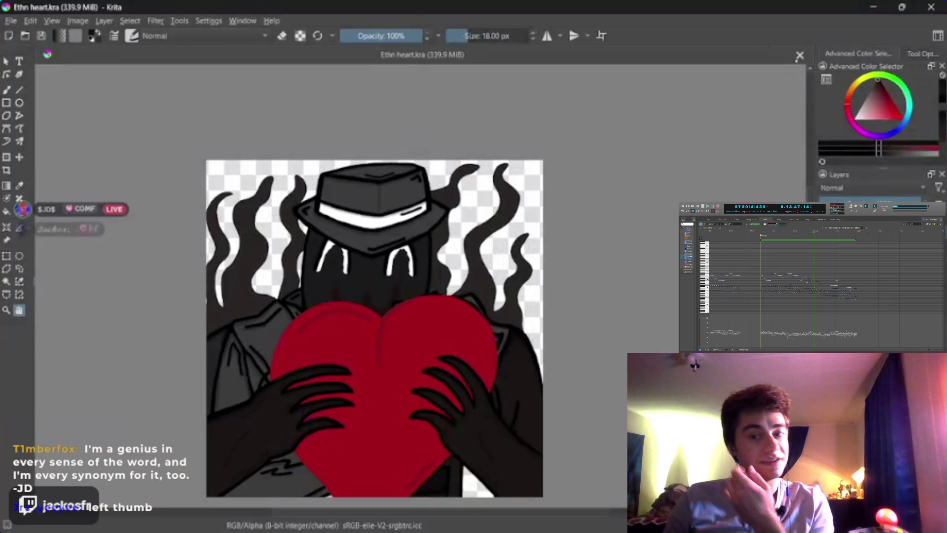
pyautogui.moveTo(582, 215); pyautogui.dragTo(587, 168)
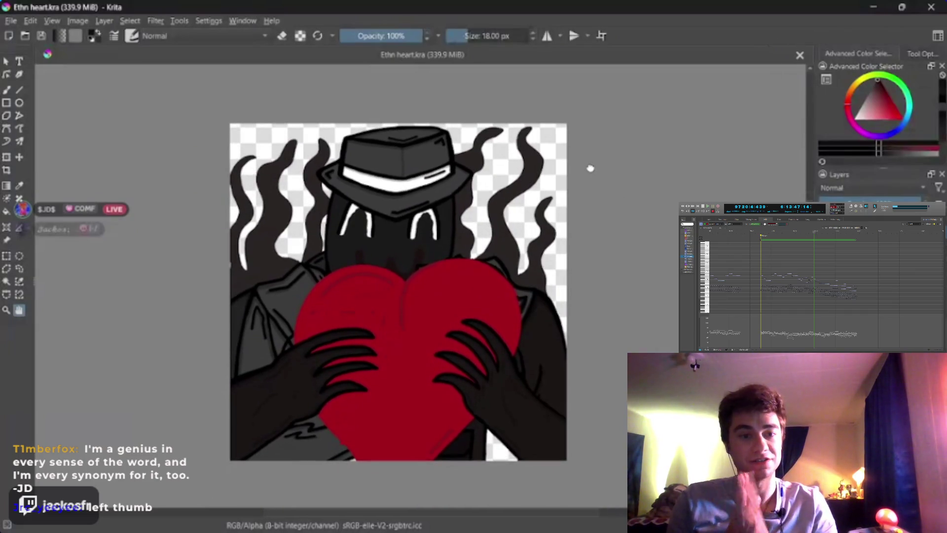
# Zoom in on the heart's upper-left edge, then close Ethn heart.kra and reopen it
pyautogui.scroll(3, 590, 169)
pyautogui.scroll(3, 555, 222)
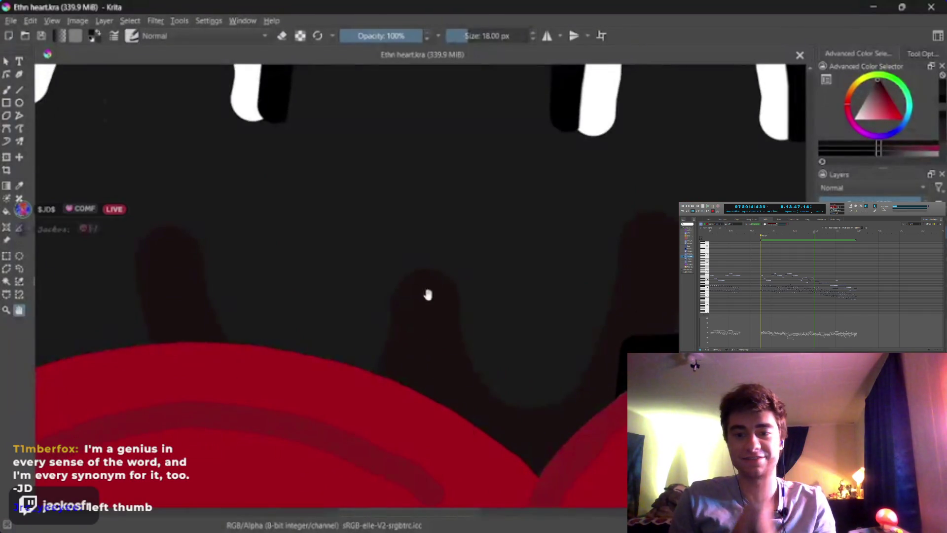
pyautogui.scroll(-5, 237, 262)
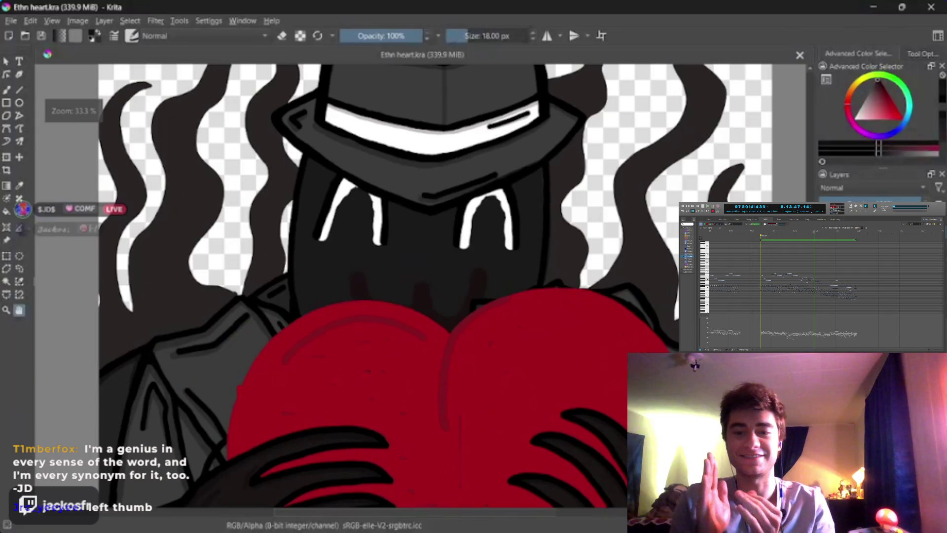
pyautogui.scroll(-3, 563, 135)
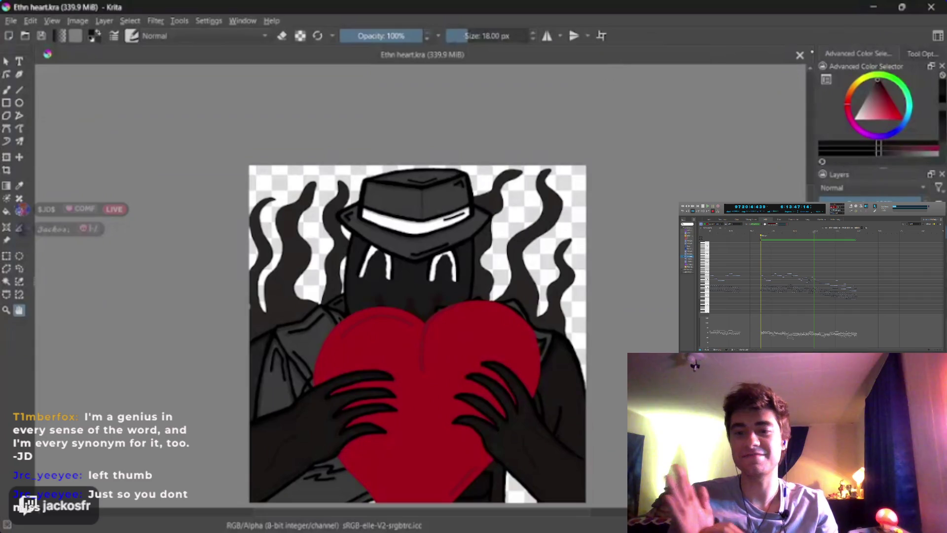
pyautogui.scroll(5, 489, 235)
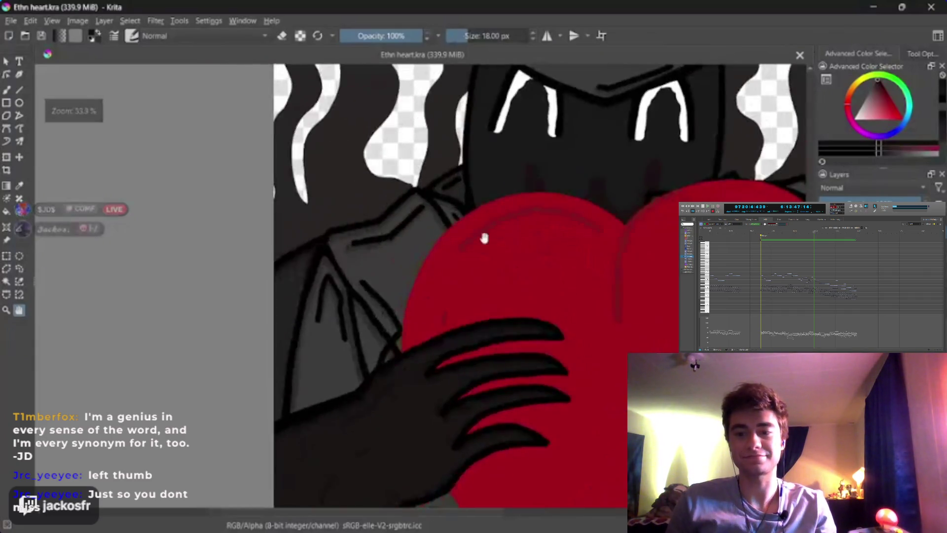
pyautogui.scroll(3, 489, 233)
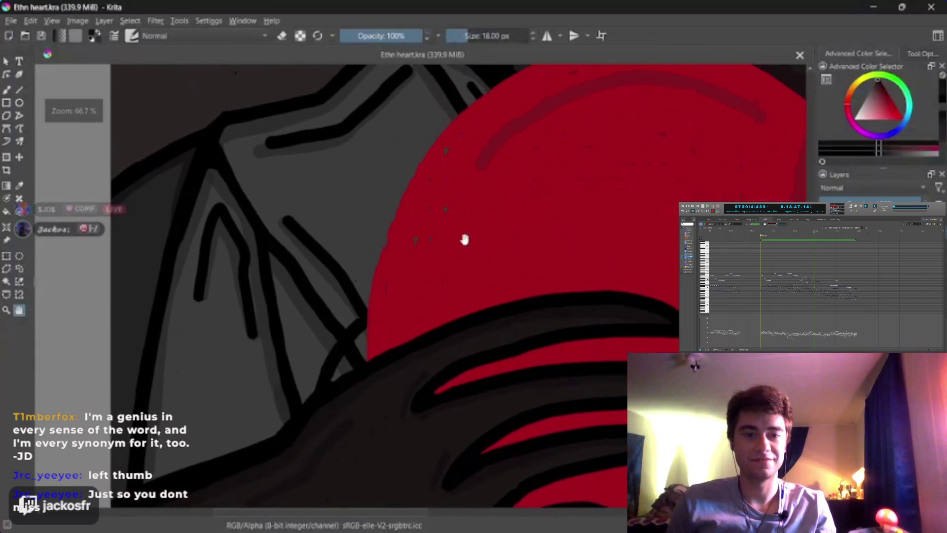
pyautogui.moveTo(406, 379); pyautogui.dragTo(376, 317)
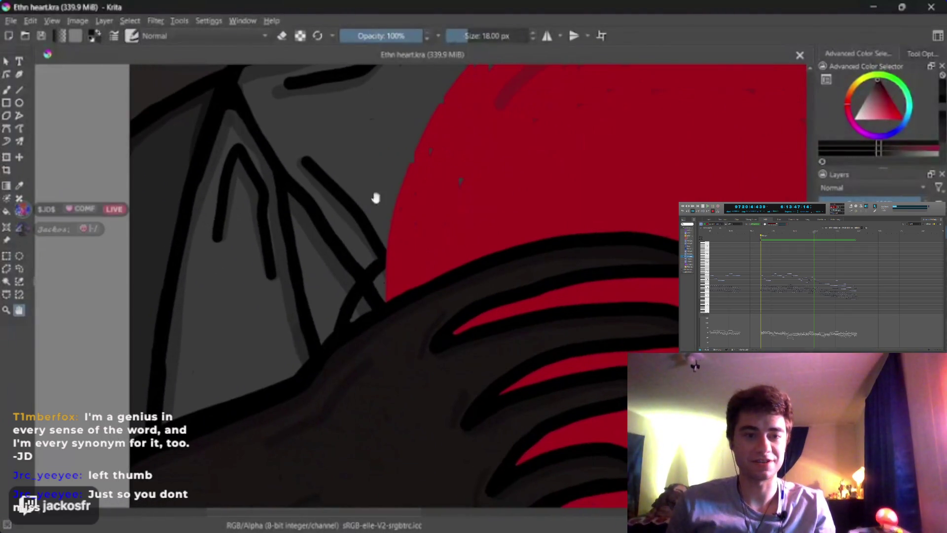
pyautogui.hotkey('ctrl', 'w')
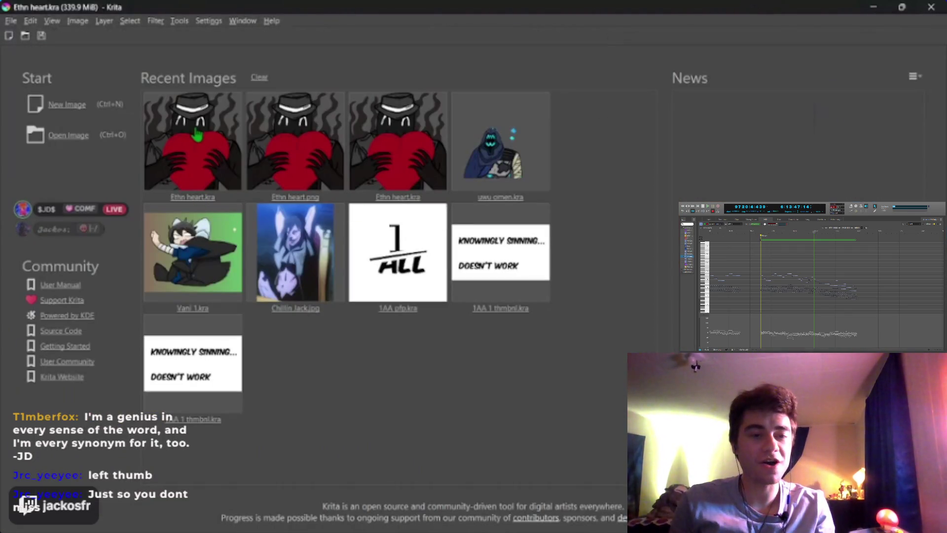
pyautogui.click(193, 151)
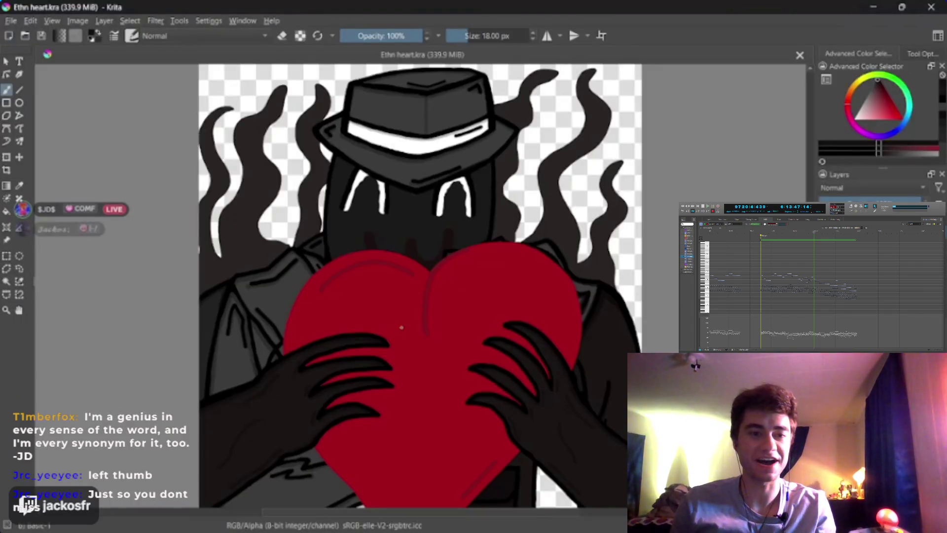
# Undo the thin dark stroke across the heart's top and try a black outline stroke along its edge
pyautogui.hotkey('ctrl', 'z')
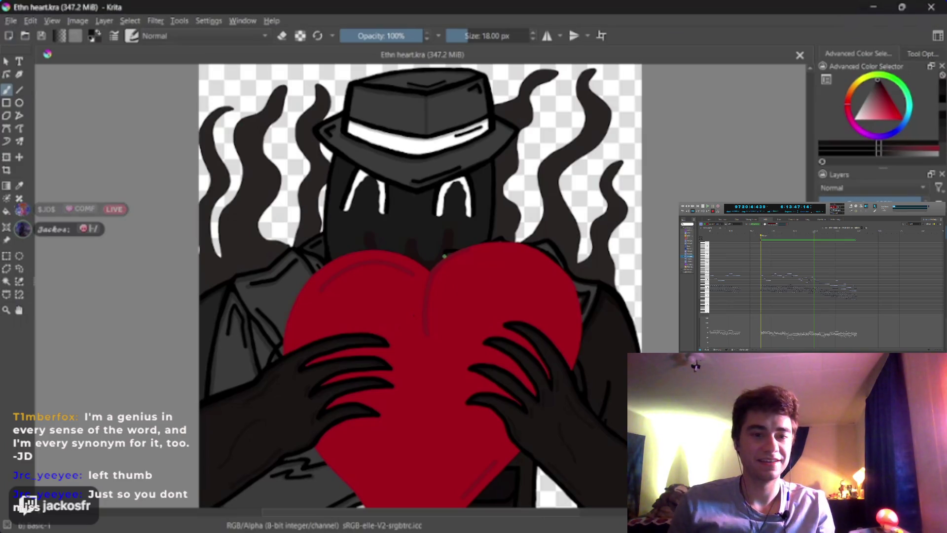
pyautogui.scroll(5, 423, 239)
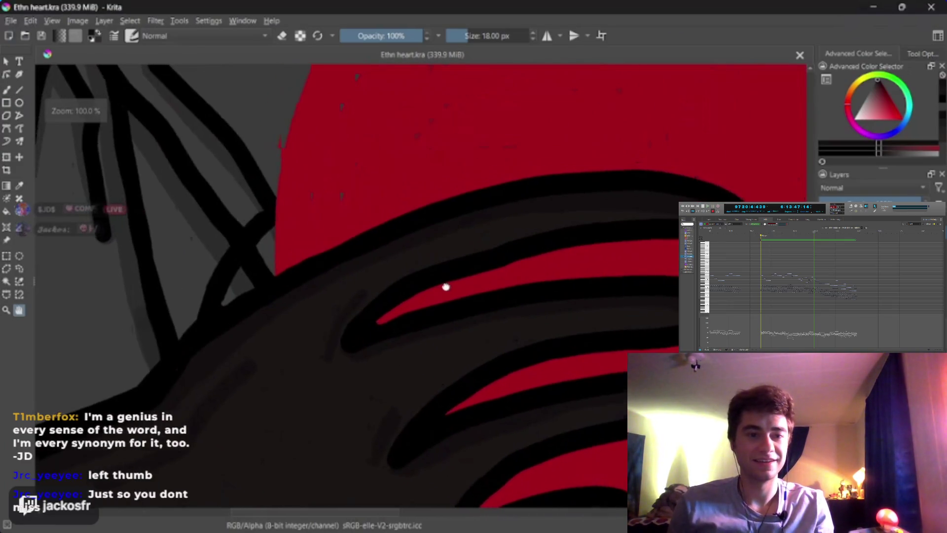
pyautogui.scroll(3, 430, 347)
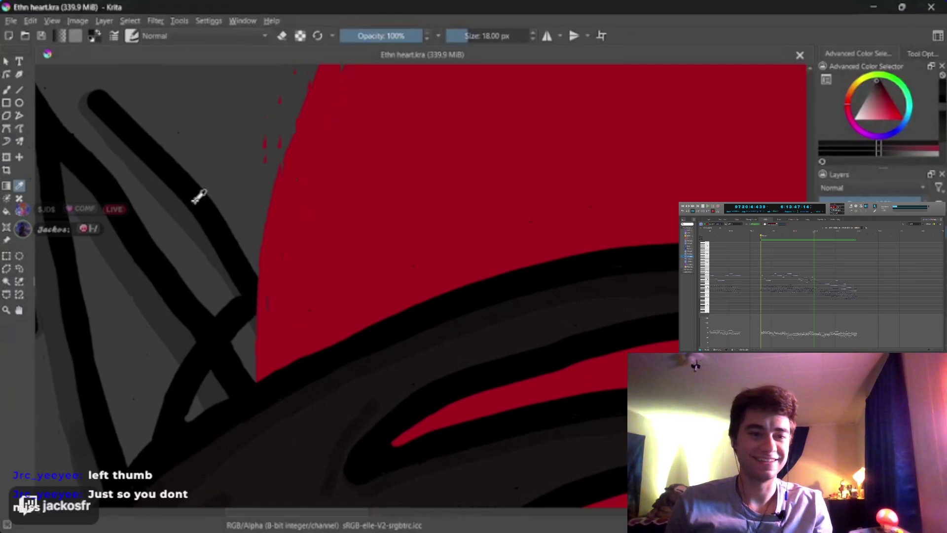
pyautogui.press('b')
pyautogui.scroll(1, 239, 346)
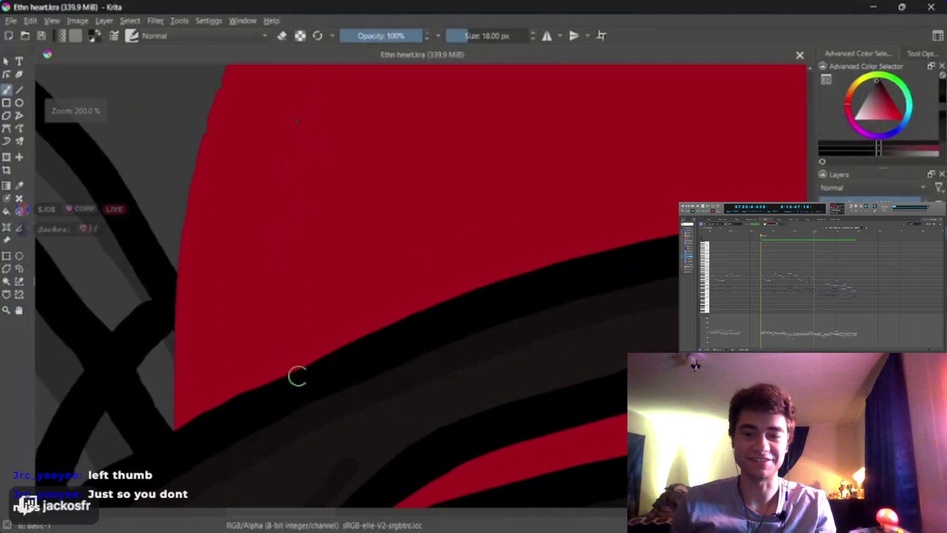
pyautogui.scroll(-1, 298, 373)
pyautogui.moveTo(188, 414)
pyautogui.mouseDown()
pyautogui.moveTo(253, 316)
pyautogui.moveTo(253, 376)
pyautogui.moveTo(255, 359)
pyautogui.mouseUp()
pyautogui.hotkey('ctrl', 'z')
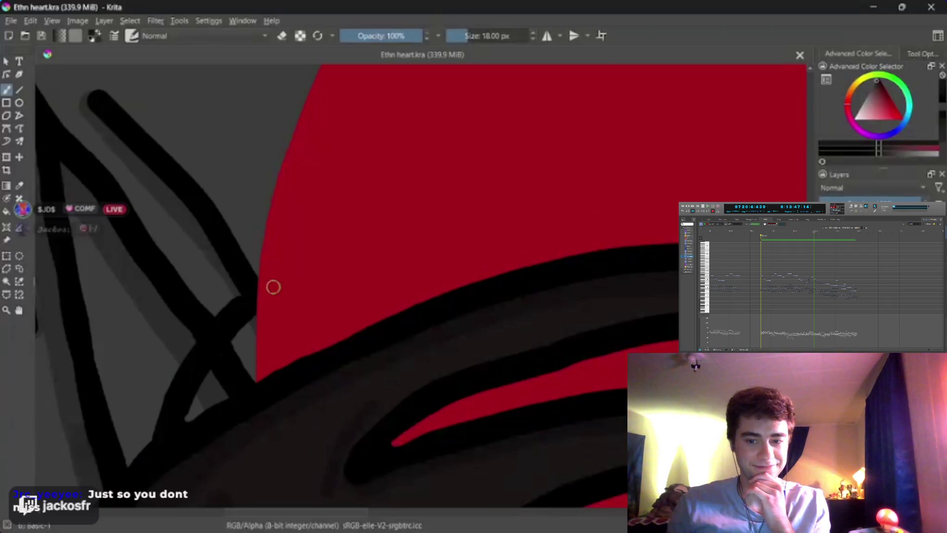
# Repaint dark strokes along the heart's red edge and the hand's outline, undoing the extra shading
pyautogui.moveTo(250, 316)
pyautogui.mouseDown()
pyautogui.moveTo(252, 382)
pyautogui.moveTo(207, 385)
pyautogui.moveTo(228, 346)
pyautogui.moveTo(195, 406)
pyautogui.moveTo(220, 387)
pyautogui.moveTo(232, 397)
pyautogui.mouseUp()
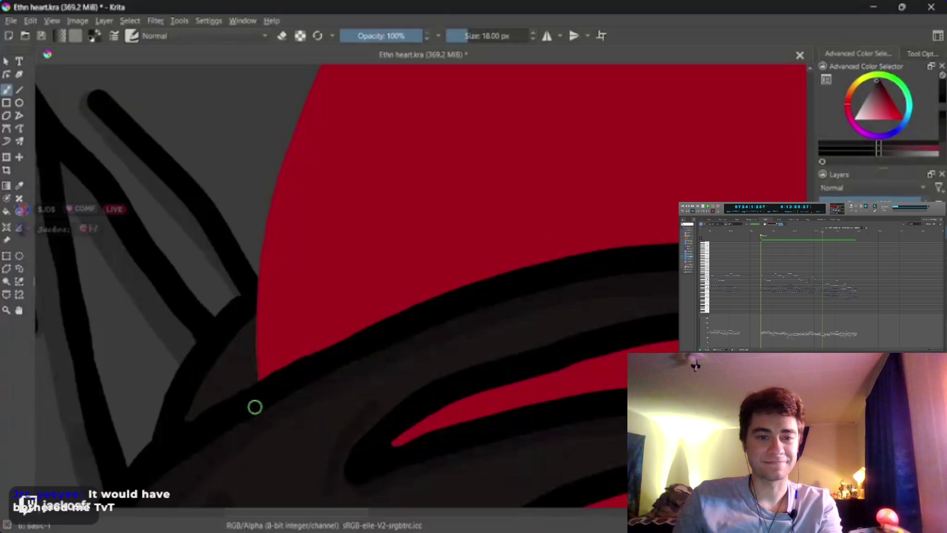
pyautogui.press('p')
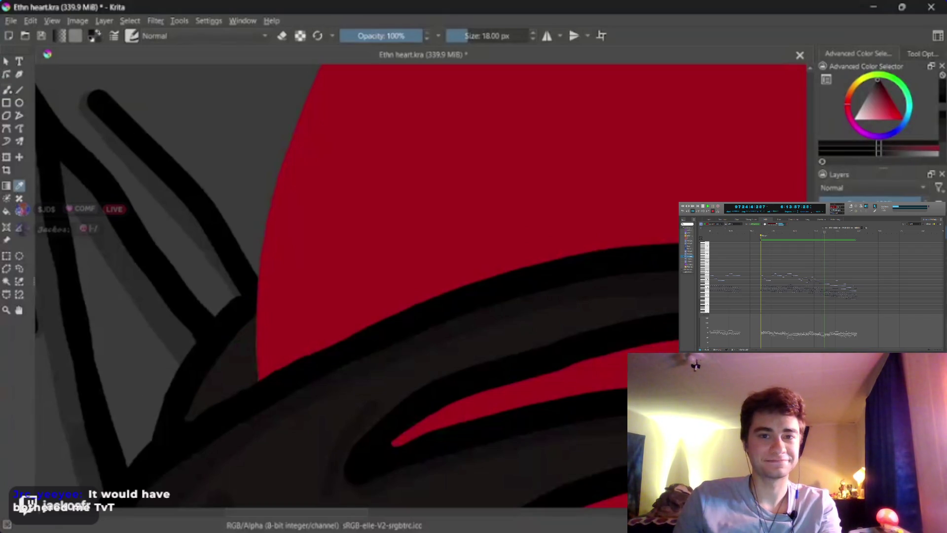
pyautogui.press('b')
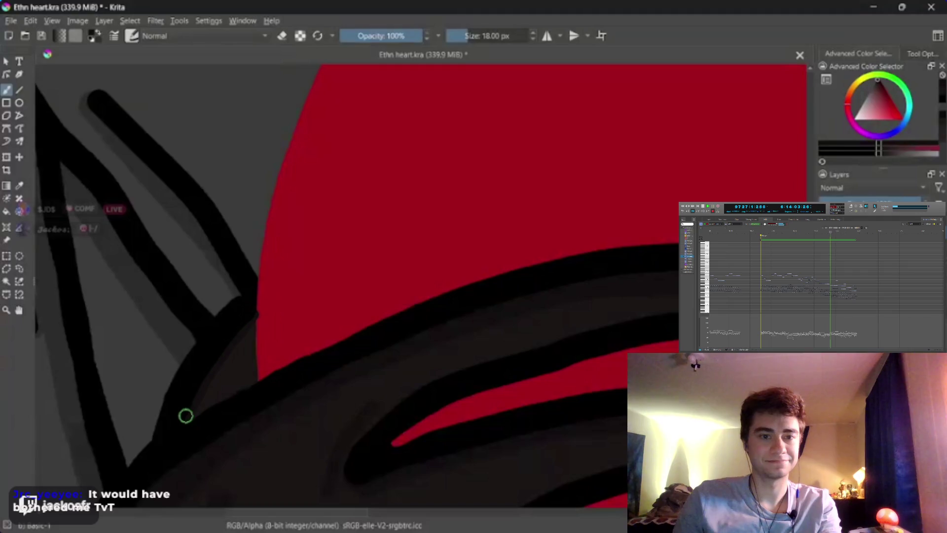
pyautogui.moveTo(186, 417); pyautogui.dragTo(212, 439)
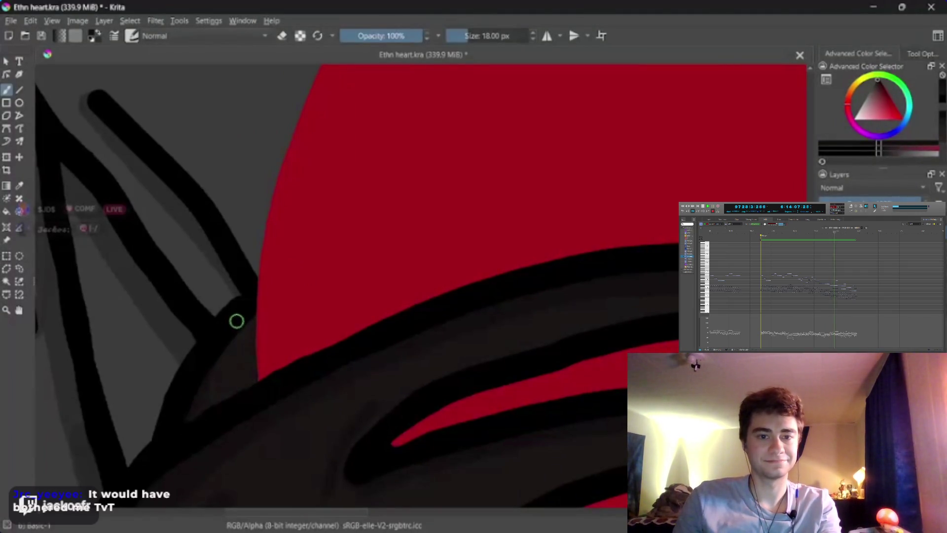
pyautogui.moveTo(189, 418); pyautogui.dragTo(249, 316)
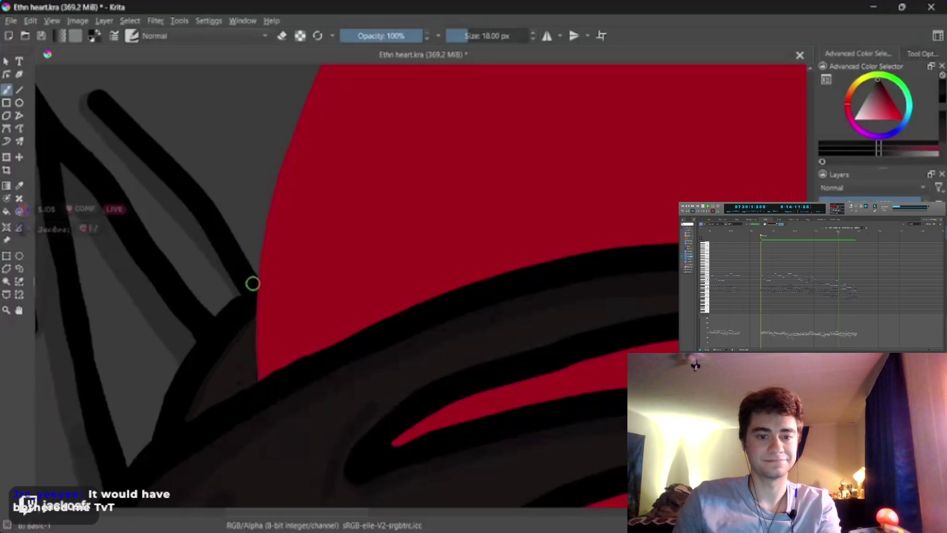
pyautogui.hotkey('ctrl', 'z')
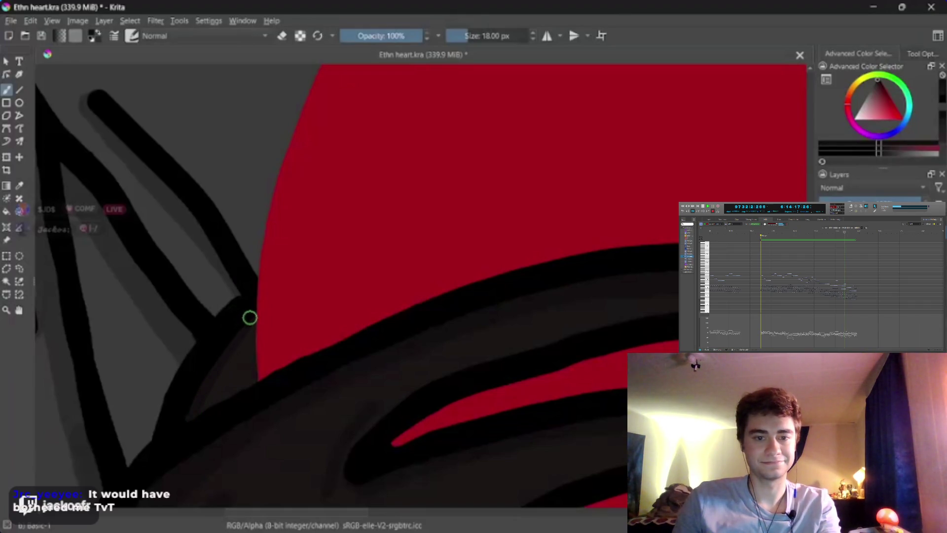
# Save Ethn heart.kra with Ctrl+S
pyautogui.hotkey('alt', 'f')
pyautogui.press('Right')
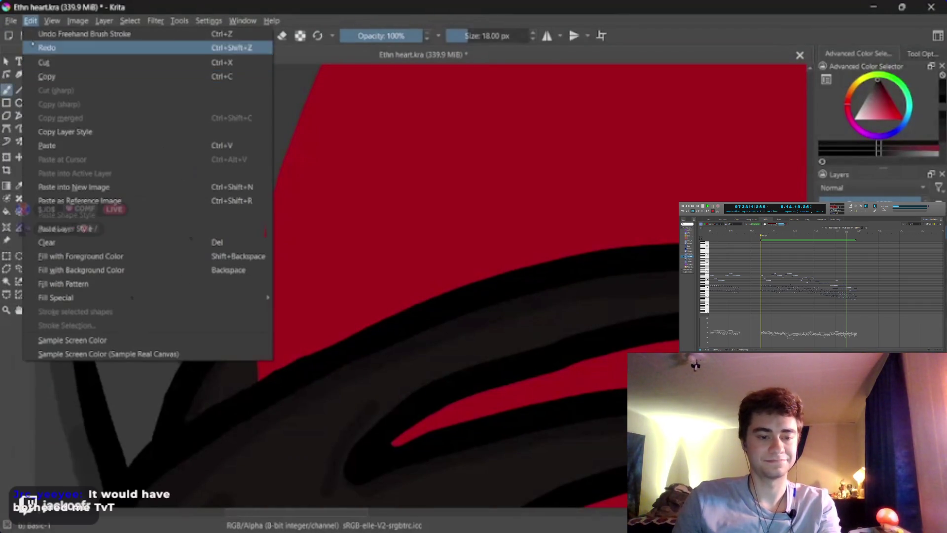
pyautogui.press('Left')
pyautogui.press('Escape')
pyautogui.hotkey('ctrl', 's')
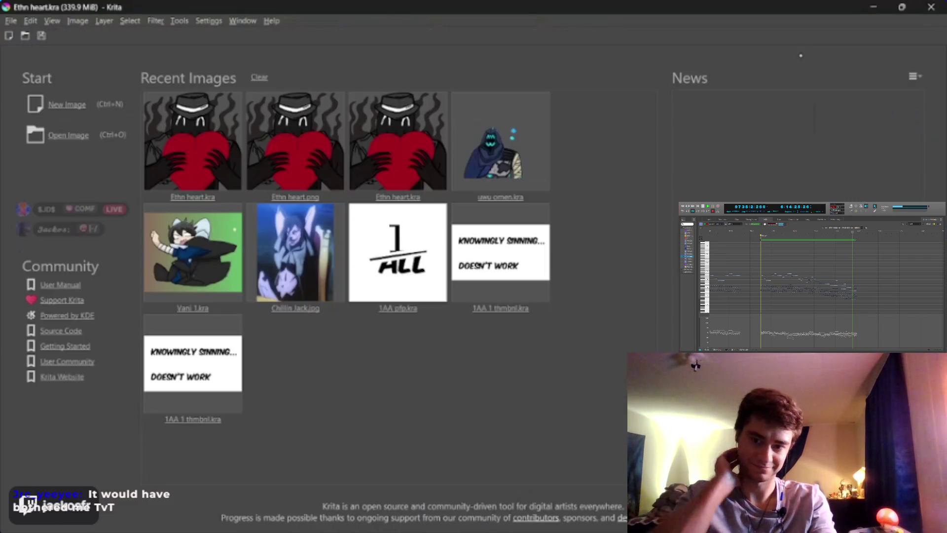
# Save a PNG copy as Ethn heart.png, replacing the old file with default PNG settings, then close it
pyautogui.click(800, 55)
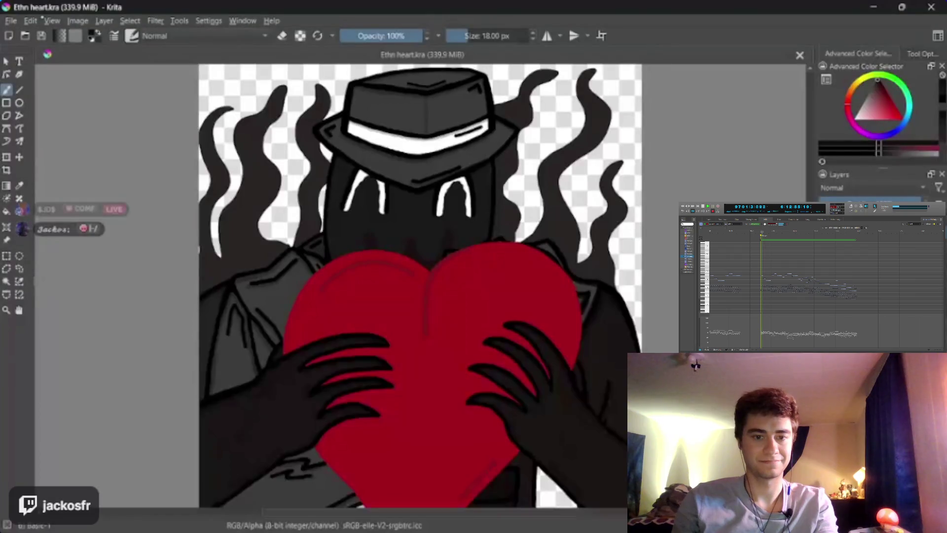
pyautogui.click(11, 20)
pyautogui.click(35, 90)
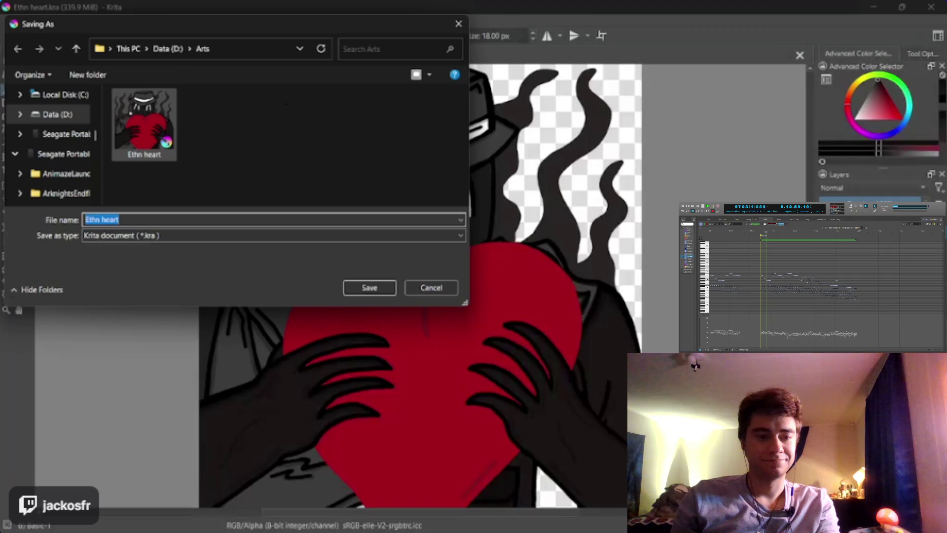
pyautogui.click(106, 236)
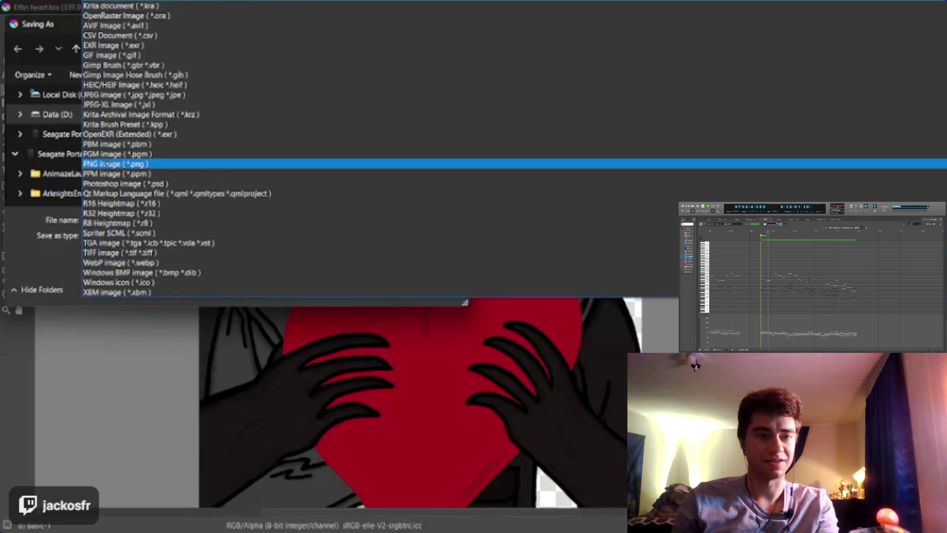
pyautogui.click(107, 163)
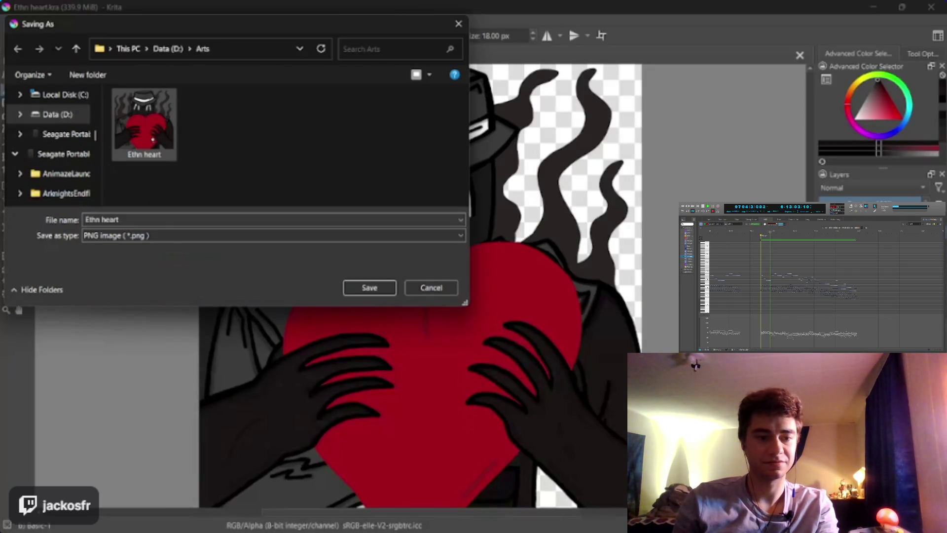
pyautogui.click(369, 288)
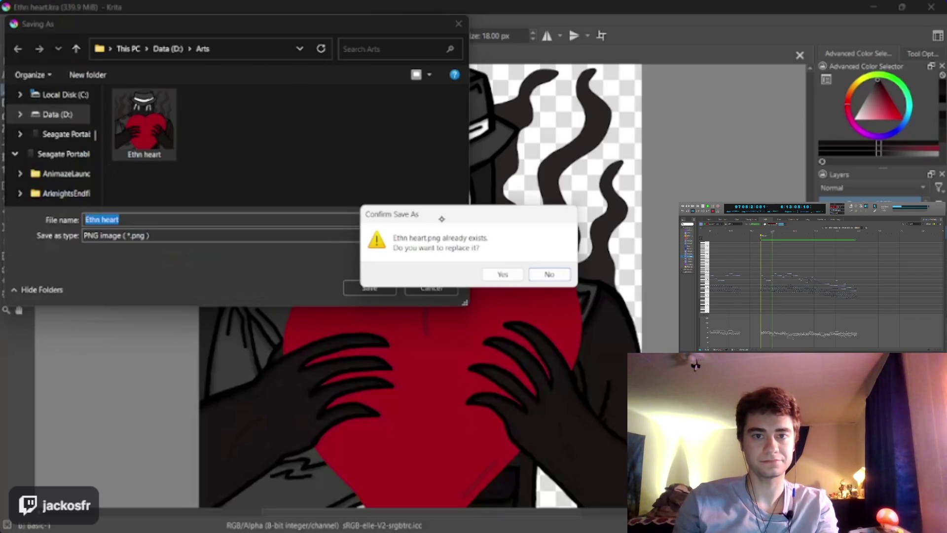
pyautogui.click(507, 275)
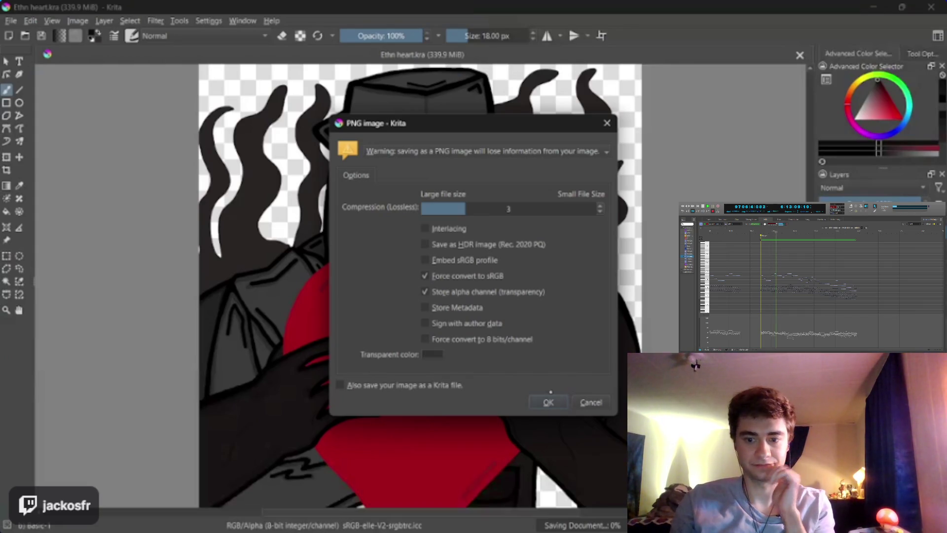
pyautogui.click(549, 401)
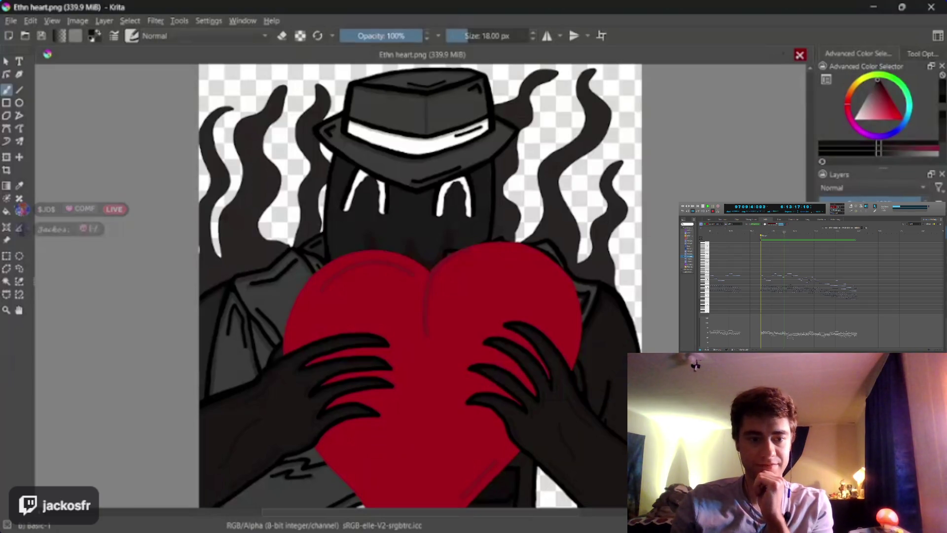
pyautogui.click(799, 55)
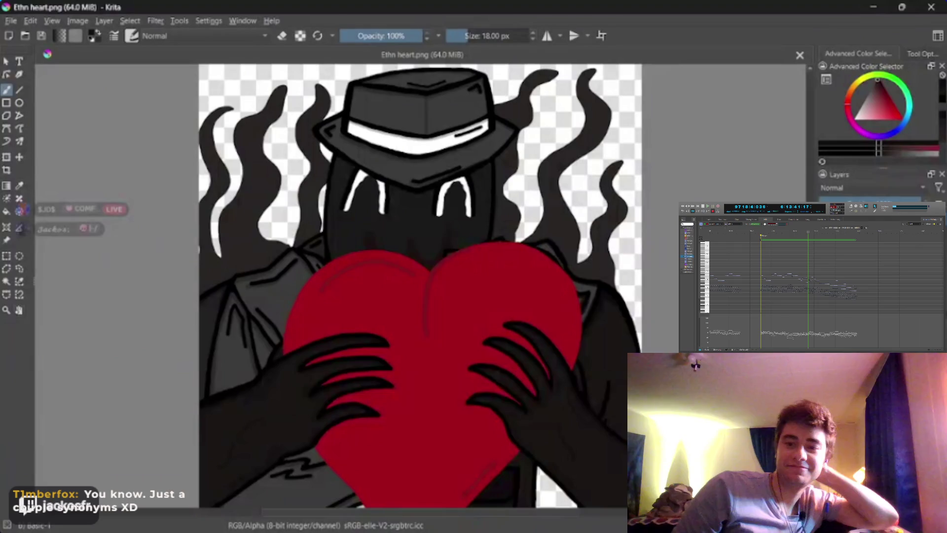
# Zoom out and centre the whole Ethn heart.png image, then close the document
pyautogui.scroll(-3, 359, 296)
pyautogui.scroll(2, 342, 270)
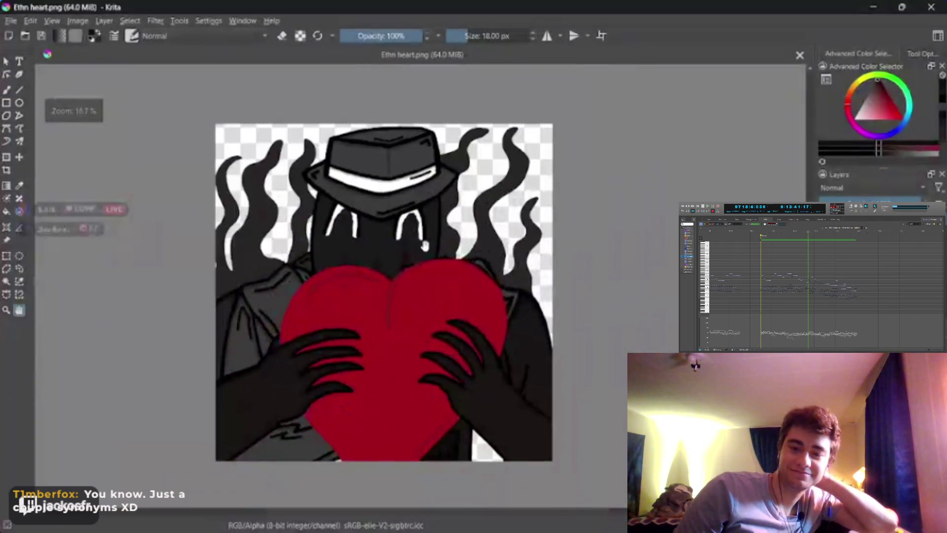
pyautogui.moveTo(425, 246)
pyautogui.mouseDown()
pyautogui.moveTo(422, 228)
pyautogui.moveTo(427, 243)
pyautogui.mouseUp()
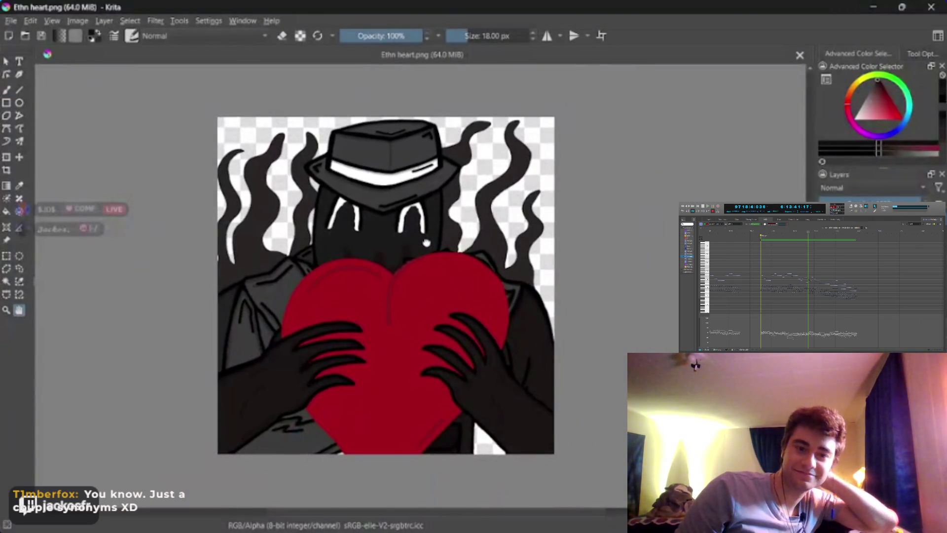
pyautogui.scroll(-1, 427, 242)
pyautogui.scroll(1, 427, 242)
pyautogui.scroll(-3, 426, 242)
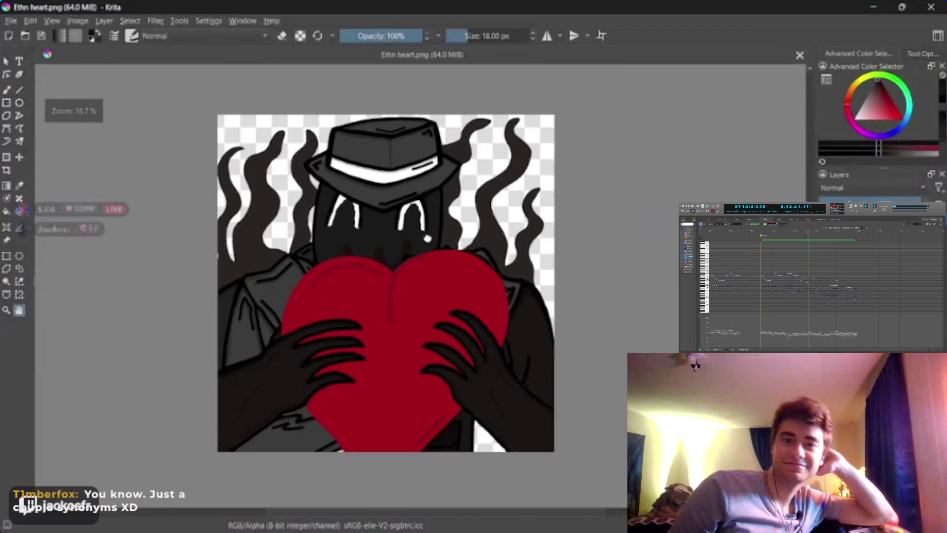
pyautogui.moveTo(529, 349); pyautogui.dragTo(532, 338)
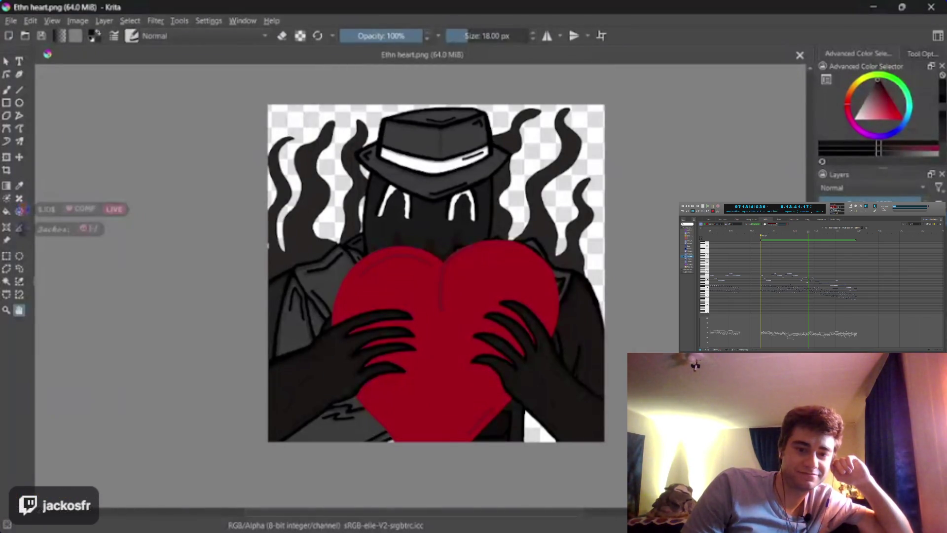
pyautogui.click(800, 54)
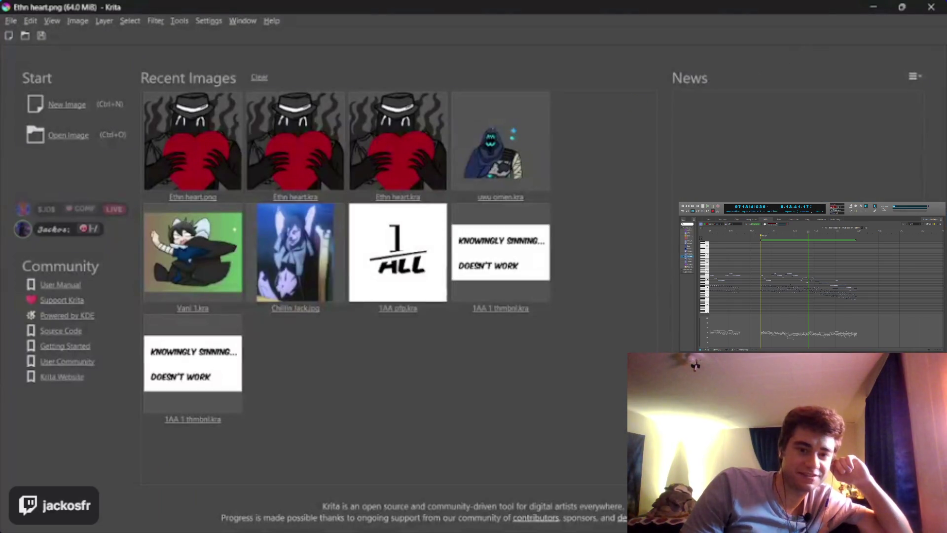